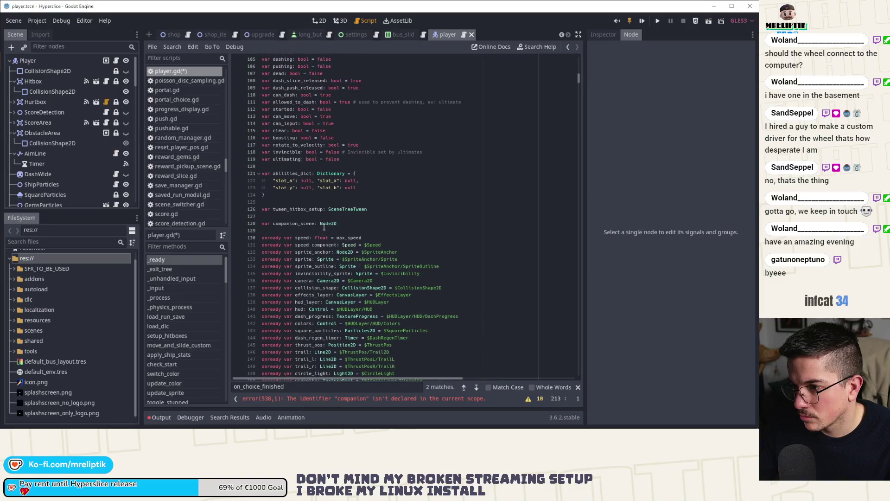
# Rename companion_scene to companion, complete line 1951 as companion.visible = state, and save.
pyautogui.click(299, 223)
pyautogui.hotkey('ctrl', 's')
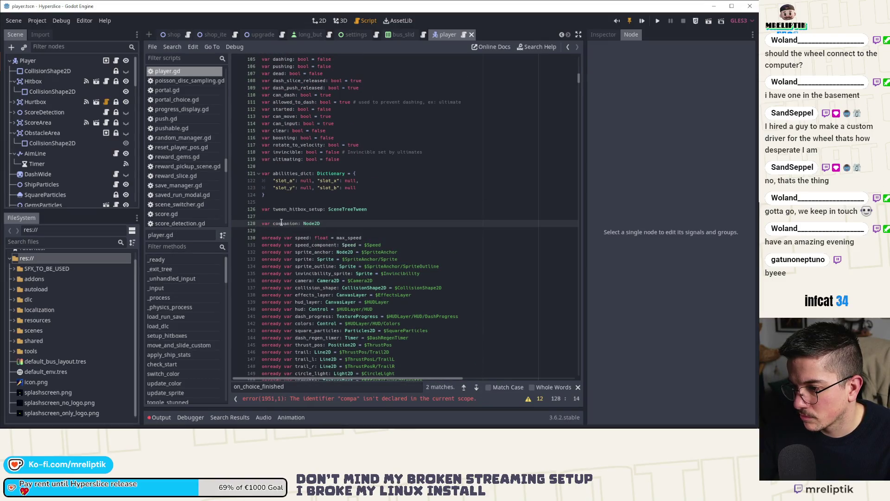
pyautogui.click(357, 400)
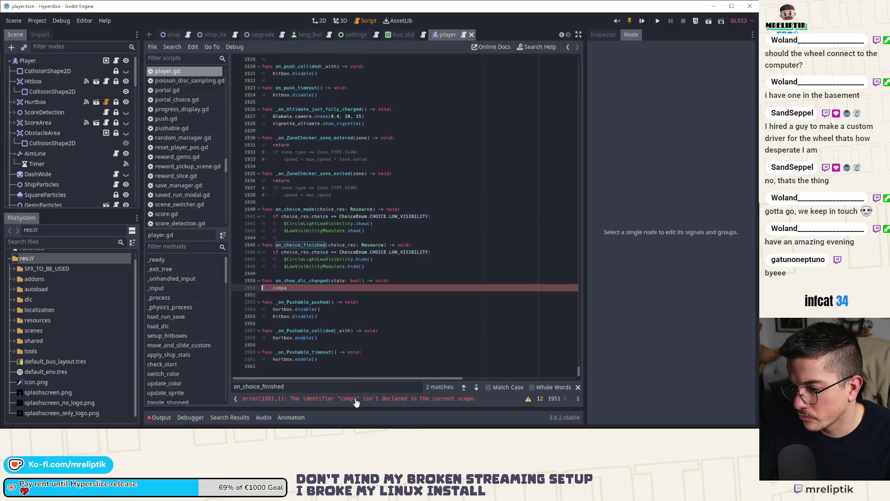
pyautogui.click(293, 292)
pyautogui.write('.visi')
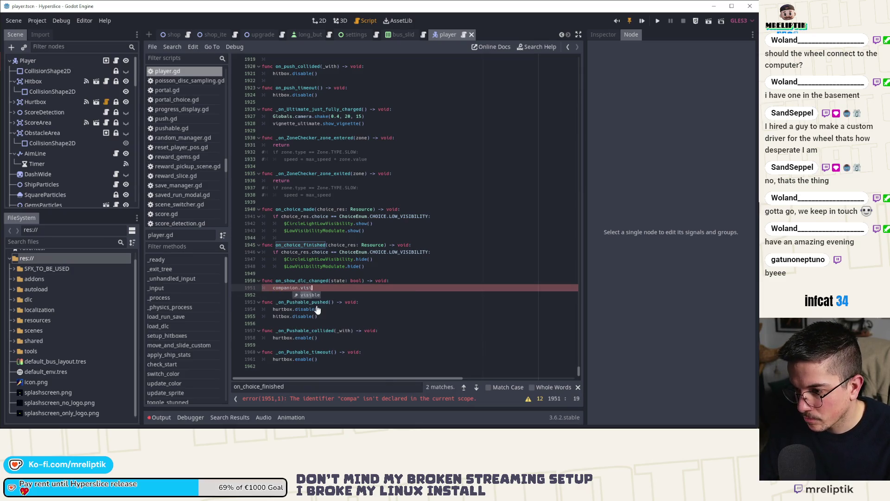
pyautogui.write('ble = state')
pyautogui.hotkey('ctrl', 's')
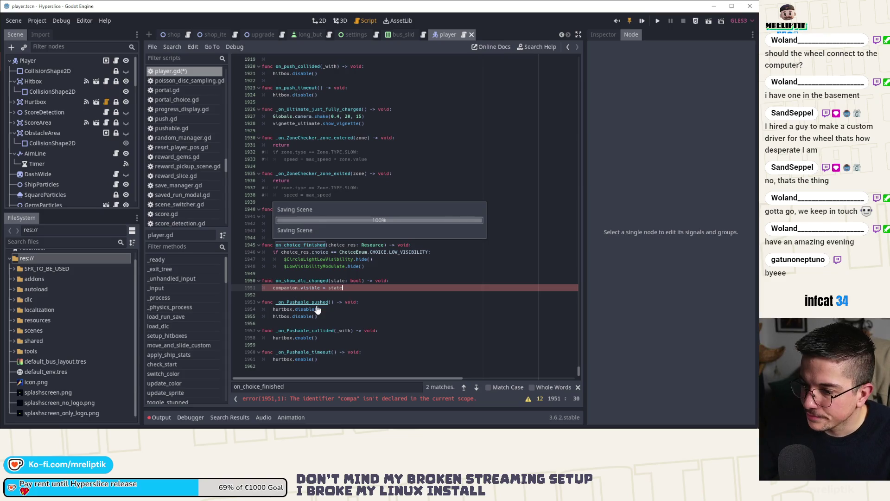
pyautogui.hotkey('ctrl', 's')
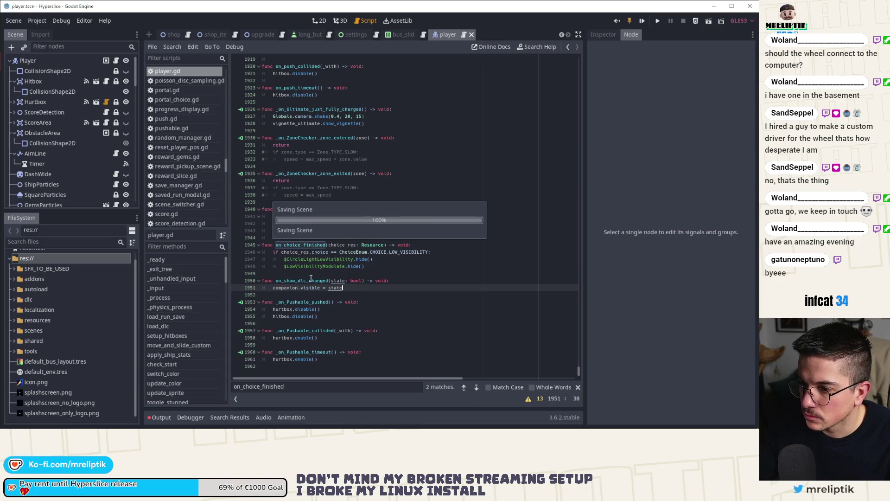
# Search the script for on_show_dlc_changed and jump to its match at line 237.
pyautogui.doubleClick(314, 282)
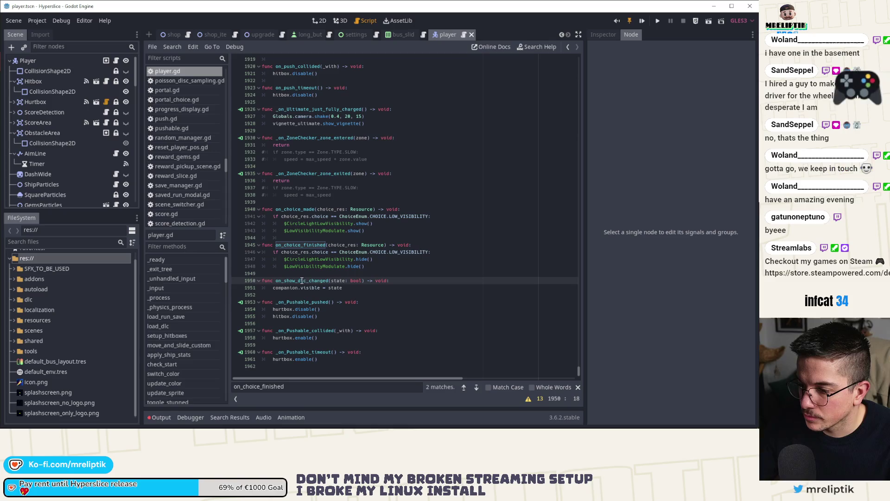
pyautogui.hotkey('ctrl', 'f')
pyautogui.click(464, 388)
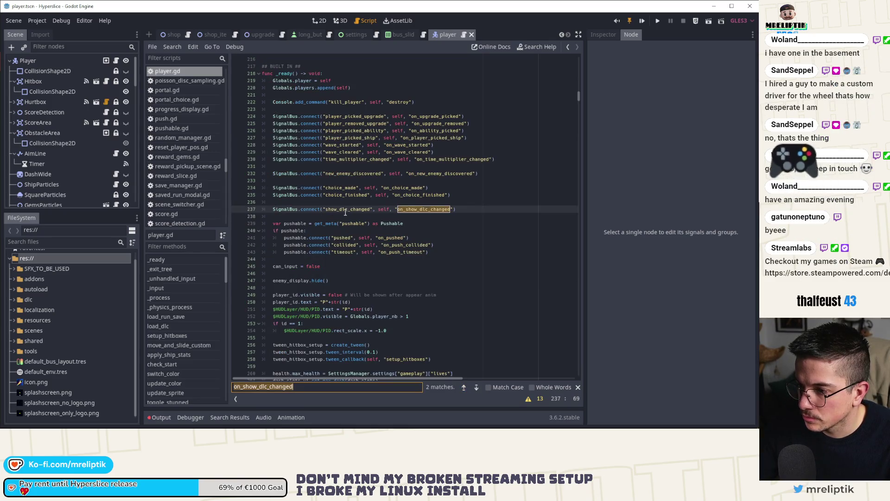
# In signal_bus.gd, declare signal show_dlc_changed(state) on a new line after line 80.
pyautogui.keyDown('ctrl'); pyautogui.click(285, 214); pyautogui.keyUp('ctrl')
pyautogui.scroll(-15, 311, 290)
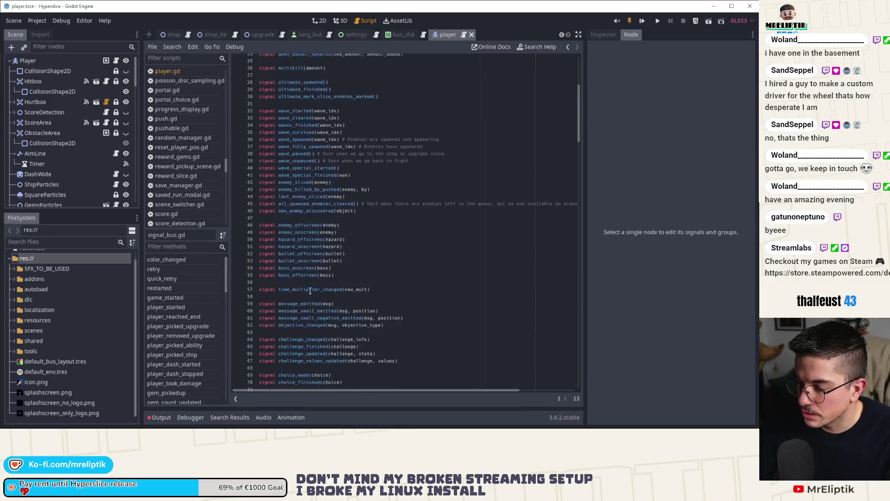
pyautogui.scroll(1, 311, 290)
pyautogui.click(296, 216)
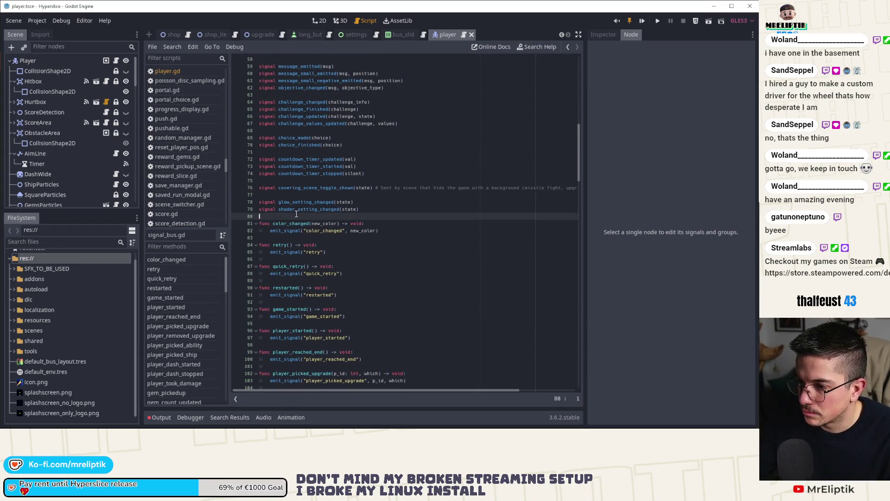
pyautogui.press('Return')
pyautogui.press('Return')
pyautogui.press('Up')
pyautogui.write('sgianl')
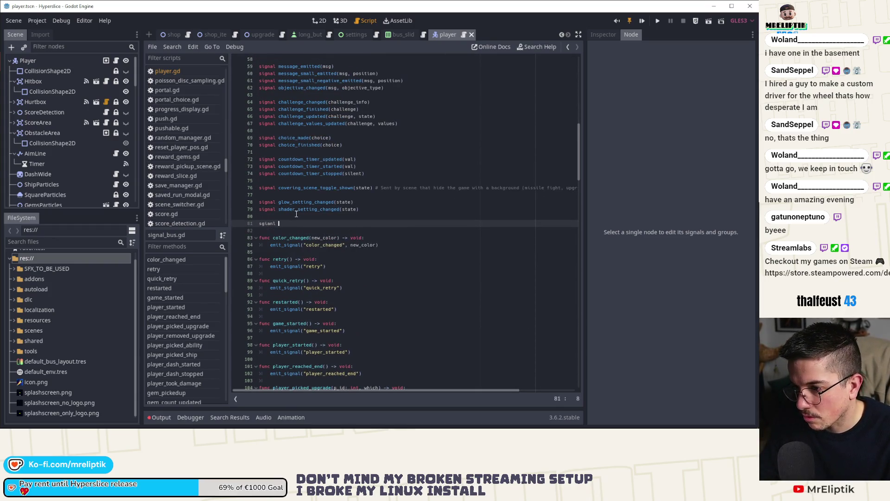
pyautogui.press('BackSpace')
pyautogui.press('BackSpace')
pyautogui.press('BackSpace')
pyautogui.write('igna')
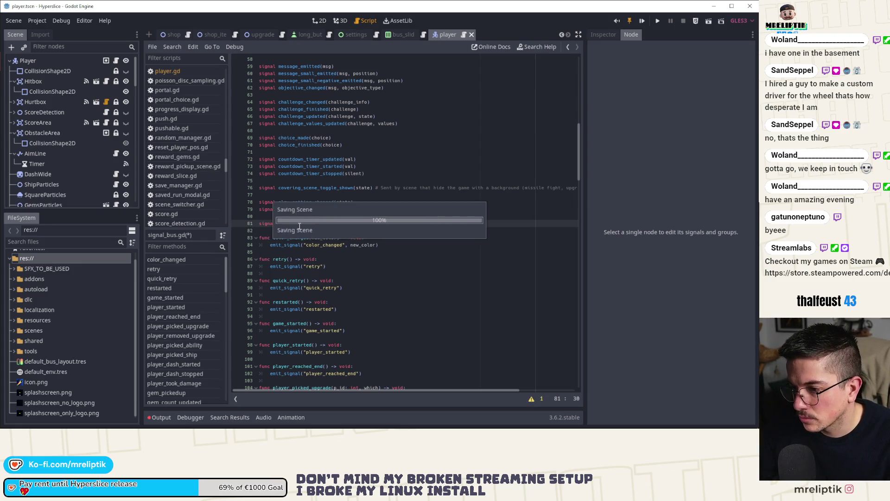
pyautogui.write('l show_dlc_changed(state)')
pyautogui.click(296, 215)
# Duplicate the shader_setting_changed function as show_dlc_changed, emitting the show_dlc_changed signal.
pyautogui.doubleClick(297, 210)
pyautogui.hotkey('ctrl', 'f')
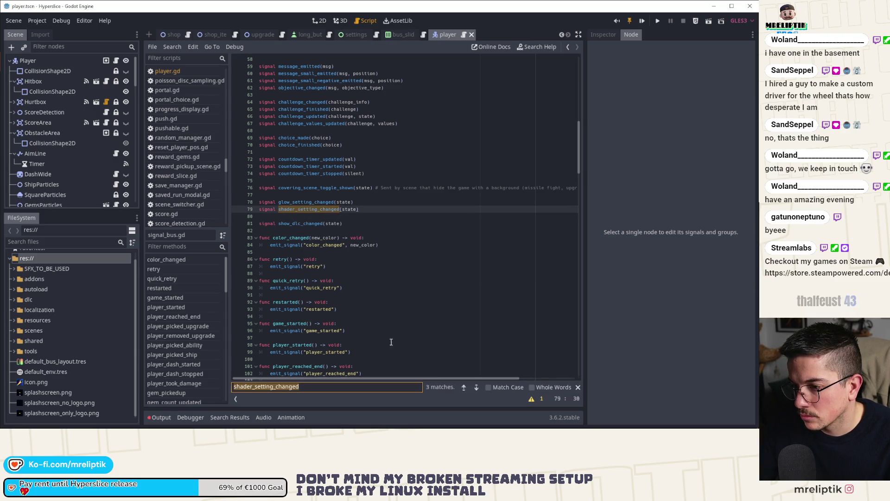
pyautogui.click(476, 388)
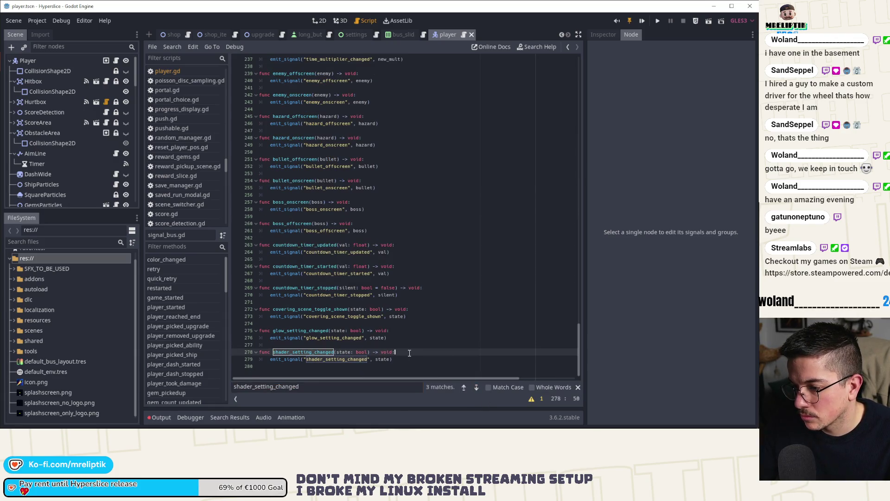
pyautogui.click(399, 356)
pyautogui.press('Return')
pyautogui.press('Return')
pyautogui.hotkey('ctrl', 'v')
pyautogui.scroll(-1, 410, 353)
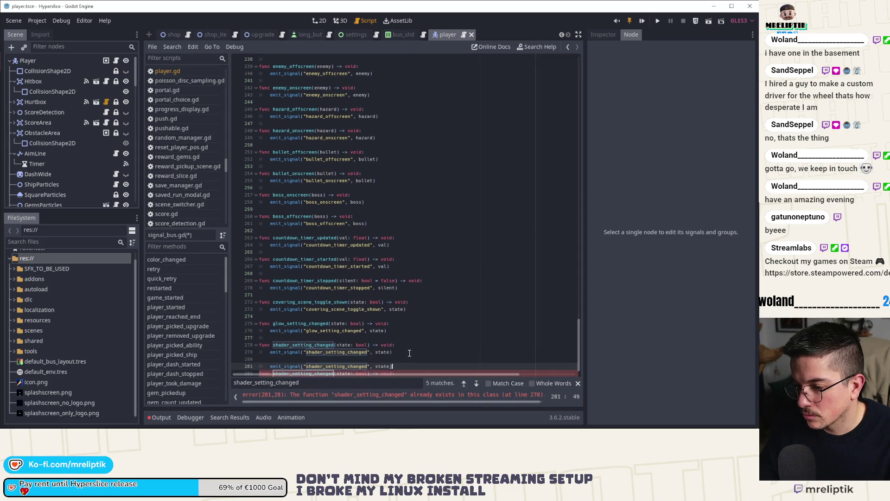
pyautogui.doubleClick(335, 366)
pyautogui.write('show_dlc_changed')
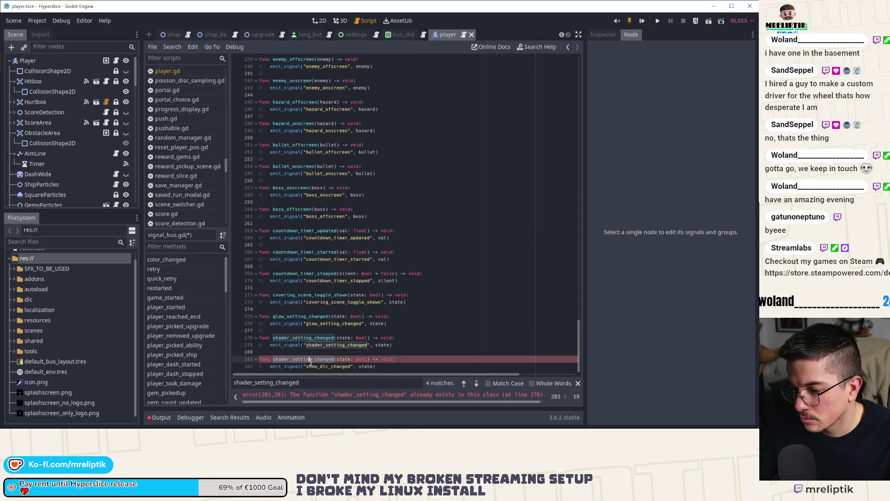
pyautogui.doubleClick(293, 359)
pyautogui.write('show_dlc_changed')
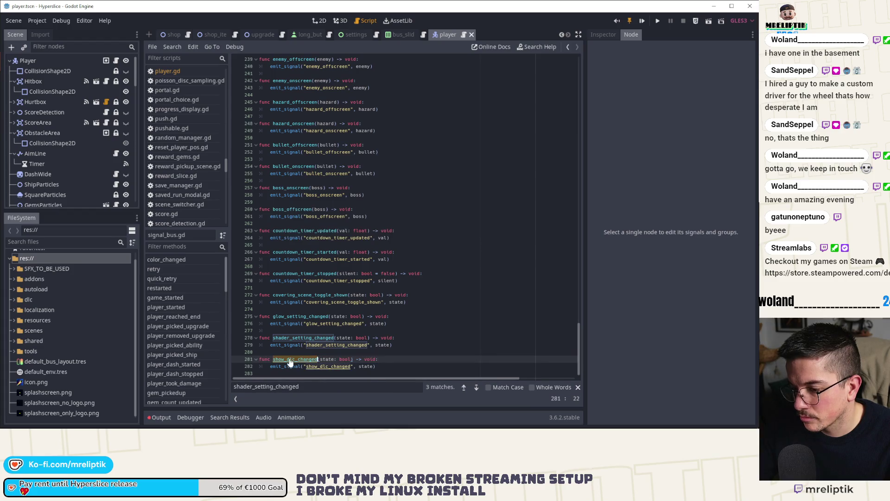
pyautogui.click(356, 35)
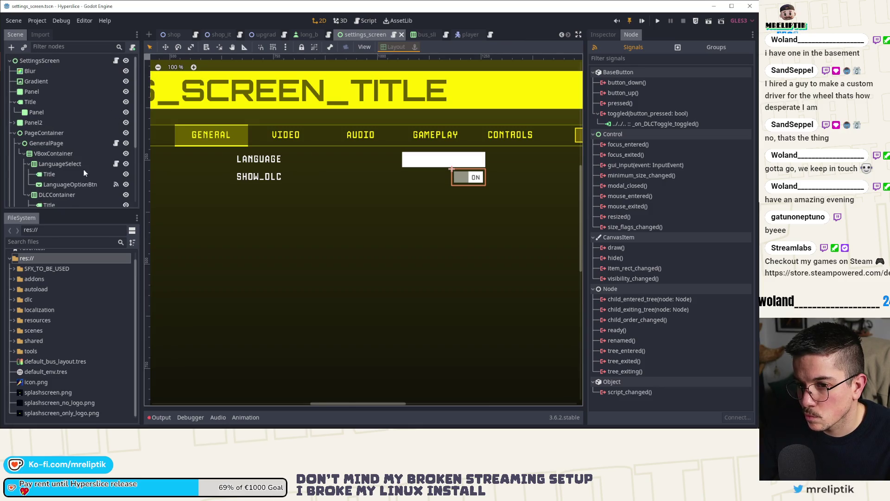
# In general_page.gd's DLC toggle handler, add SignalBus.show_dlc_changed(SettingsManager.show_dlc) on line 12 and save.
pyautogui.click(116, 143)
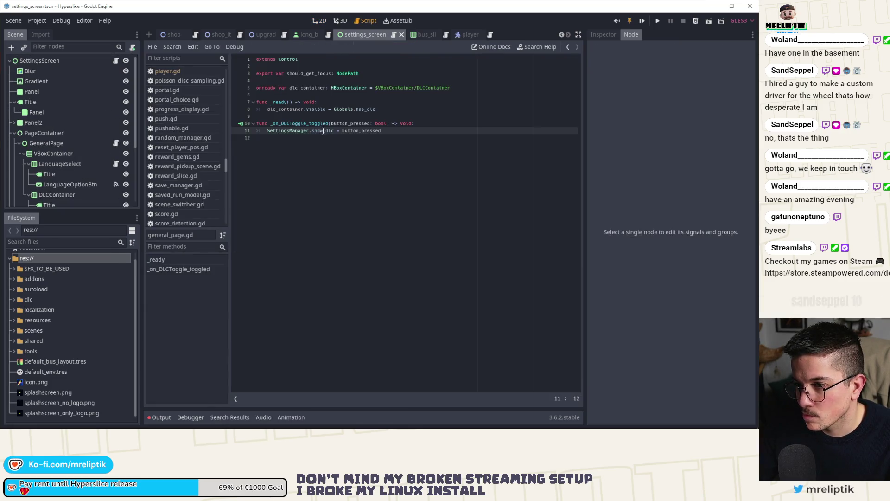
pyautogui.click(340, 139)
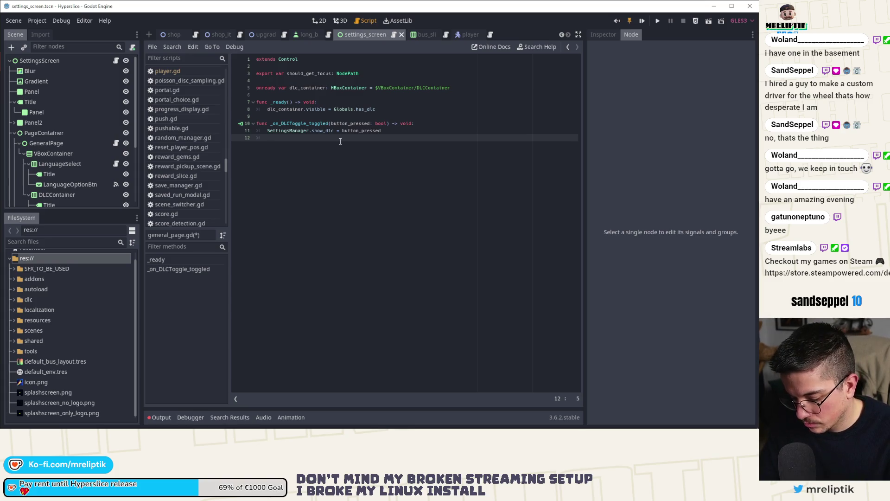
pyautogui.write('SignalBus.show_dlc_changed(')
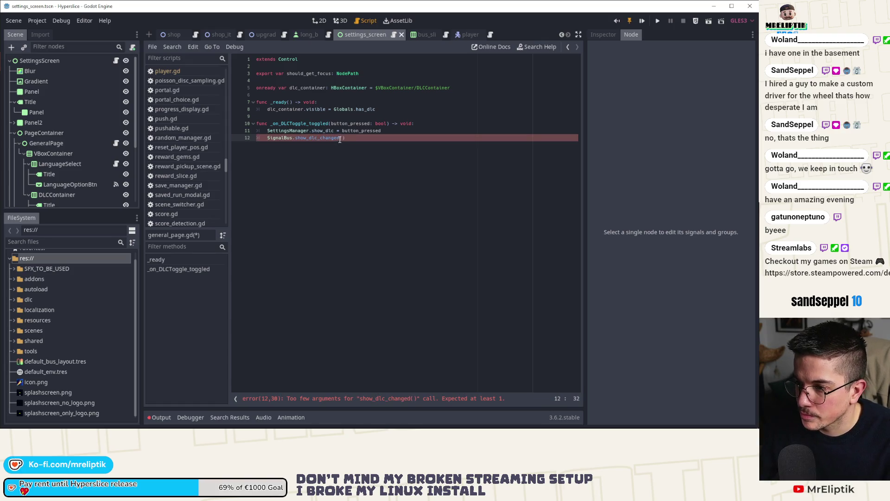
pyautogui.moveTo(336, 130); pyautogui.dragTo(265, 130)
pyautogui.hotkey('ctrl', 'c')
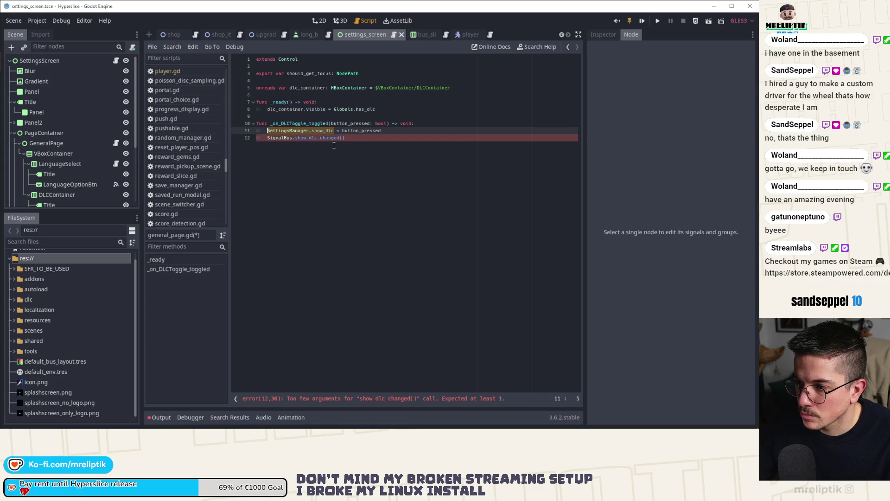
pyautogui.click(343, 138)
pyautogui.hotkey('ctrl', 'v')
pyautogui.hotkey('ctrl', 's')
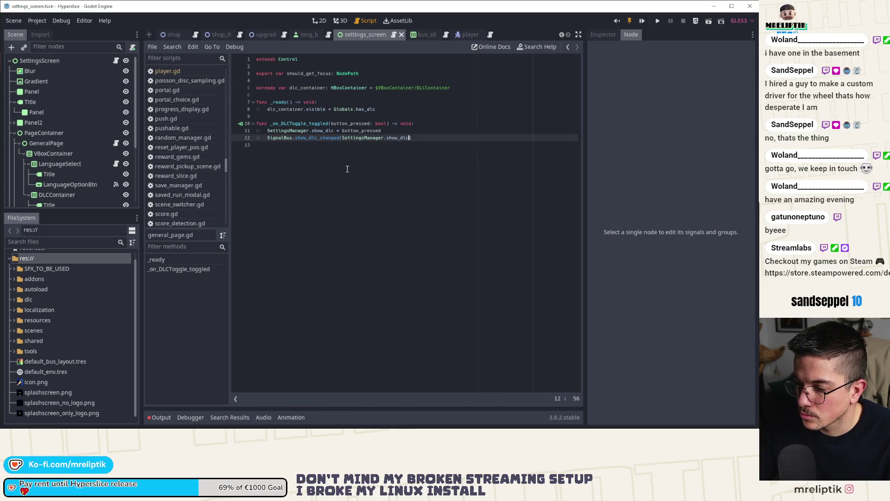
pyautogui.click(441, 128)
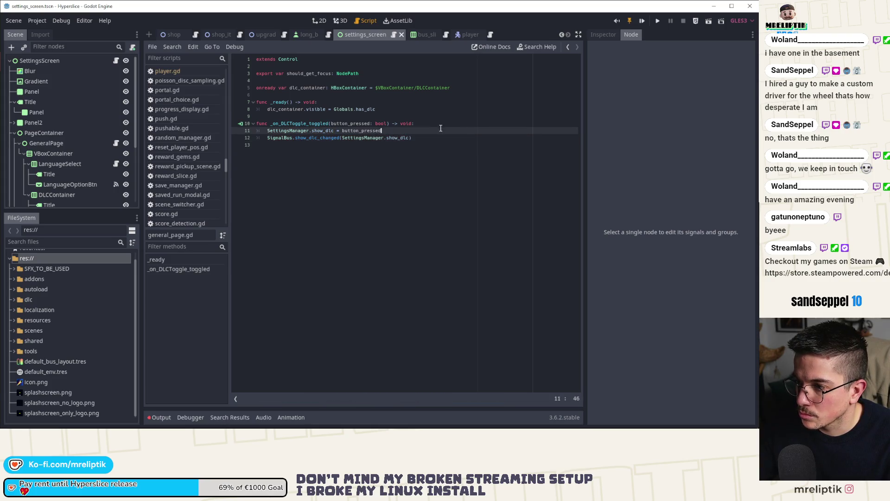
# Run the project and open the game's Settings, flipping between the Video and General tabs.
pyautogui.click(658, 21)
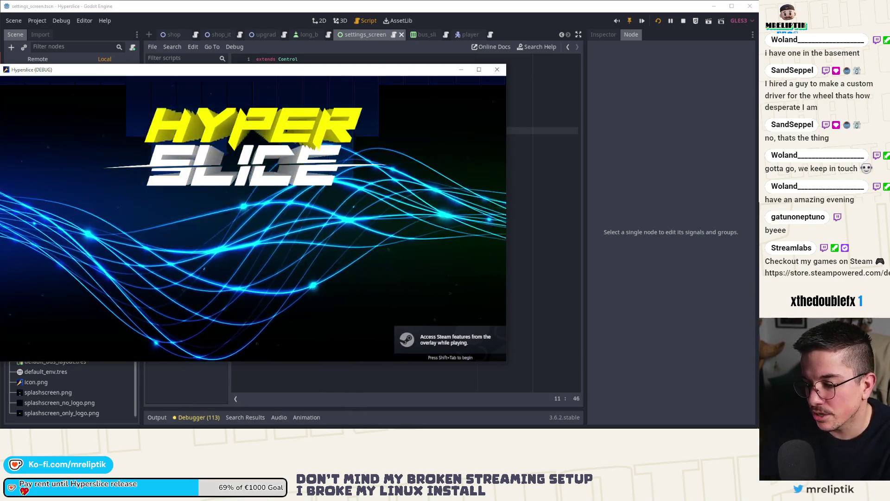
pyautogui.press('Down')
pyautogui.press('Down')
pyautogui.press('Down')
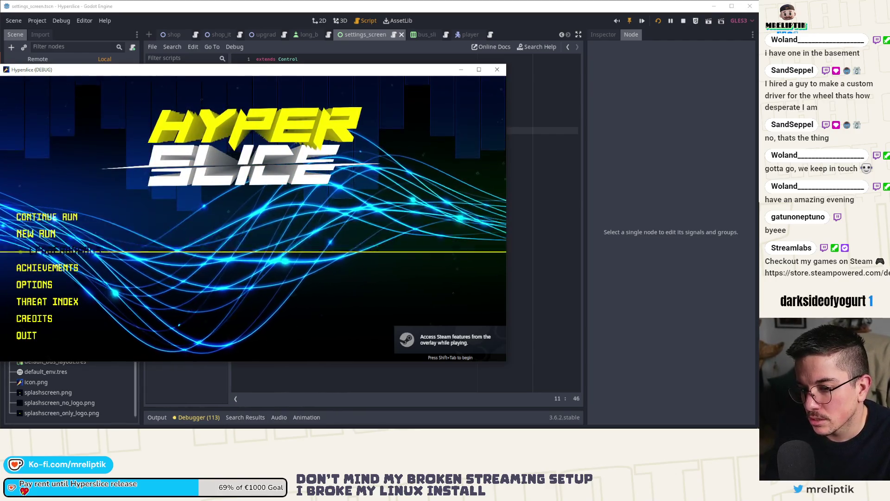
pyautogui.press('Return')
pyautogui.press('Right')
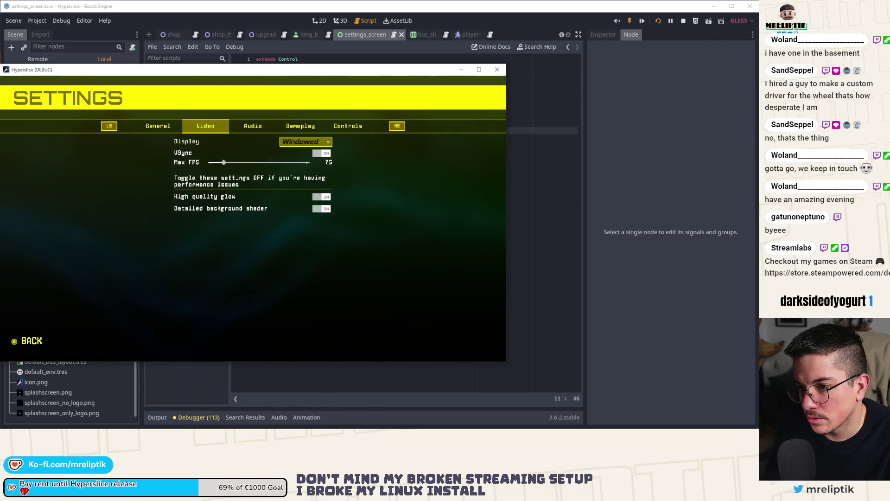
pyautogui.press('Left')
# Check the General page's Language option, keeping English, then return to the editor's output log.
pyautogui.press('Down')
pyautogui.press('Down')
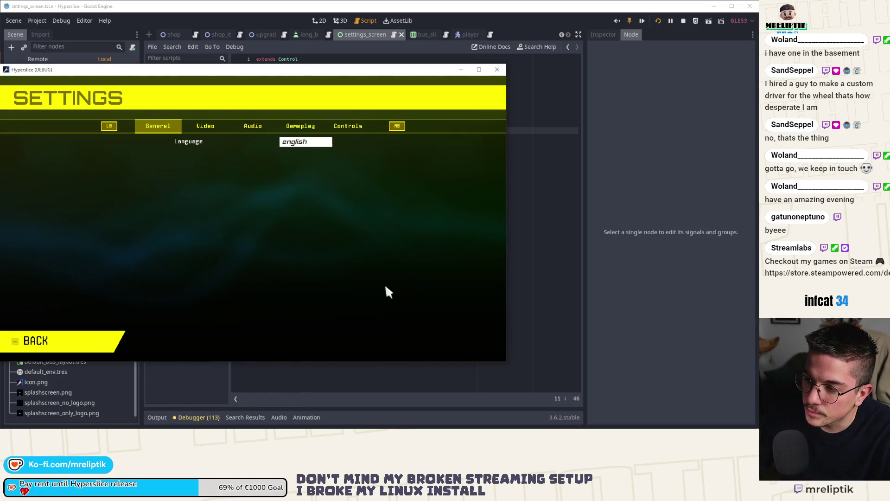
pyautogui.press('Return')
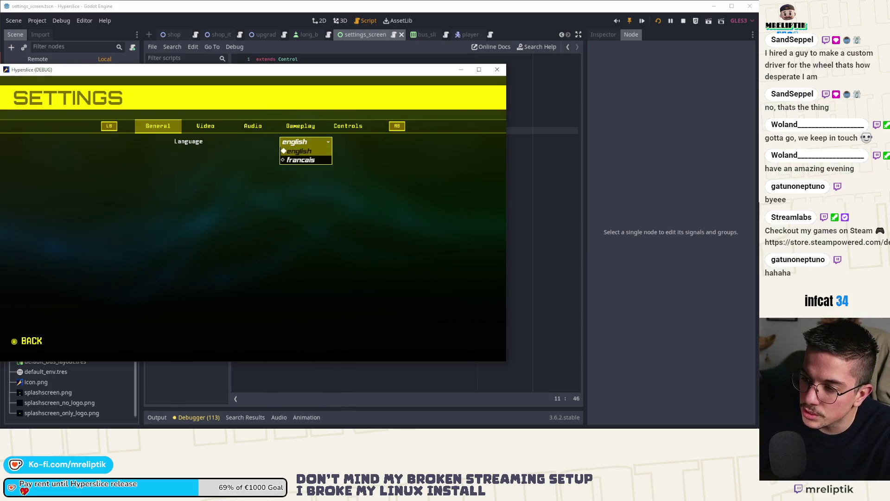
pyautogui.click(309, 144)
pyautogui.press('Down')
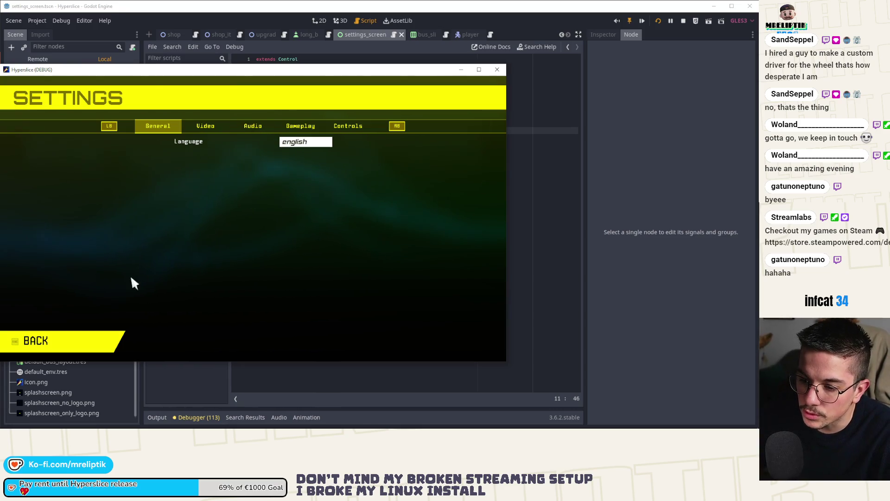
pyautogui.click(210, 129)
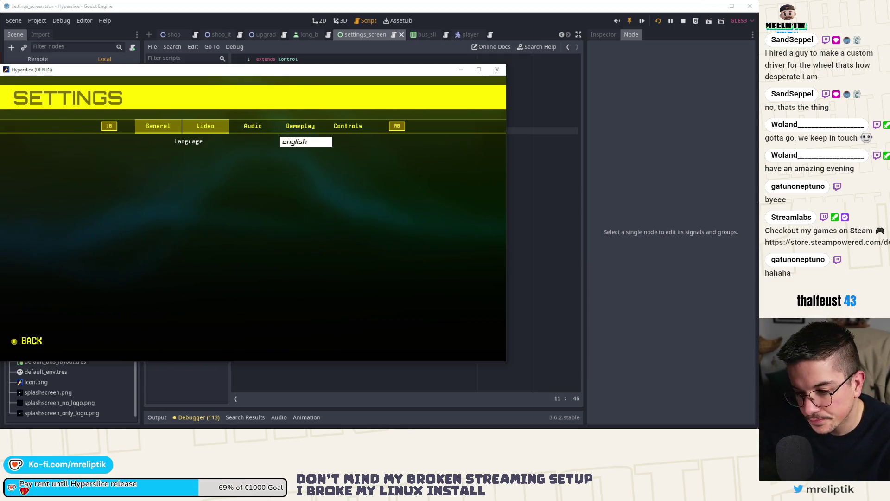
pyautogui.click(147, 375)
pyautogui.click(162, 419)
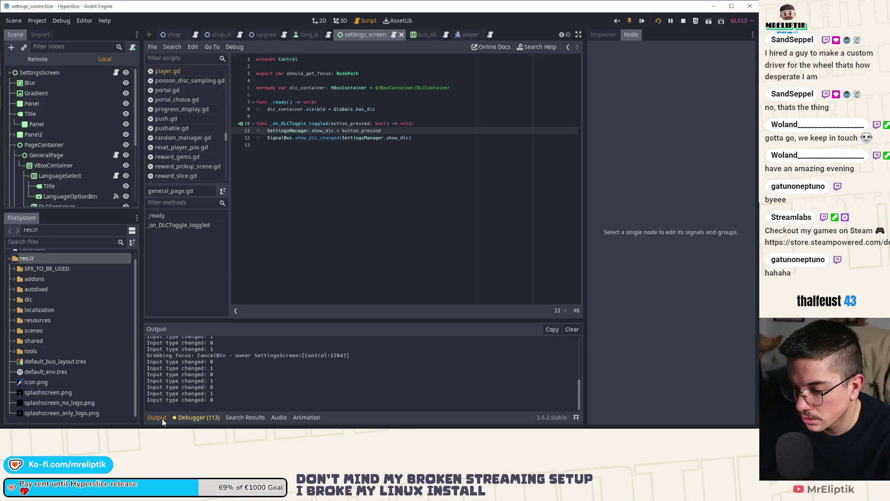
# Hide the output log, reopen general_page.gd, and place the caret at the end of line 8.
pyautogui.click(158, 418)
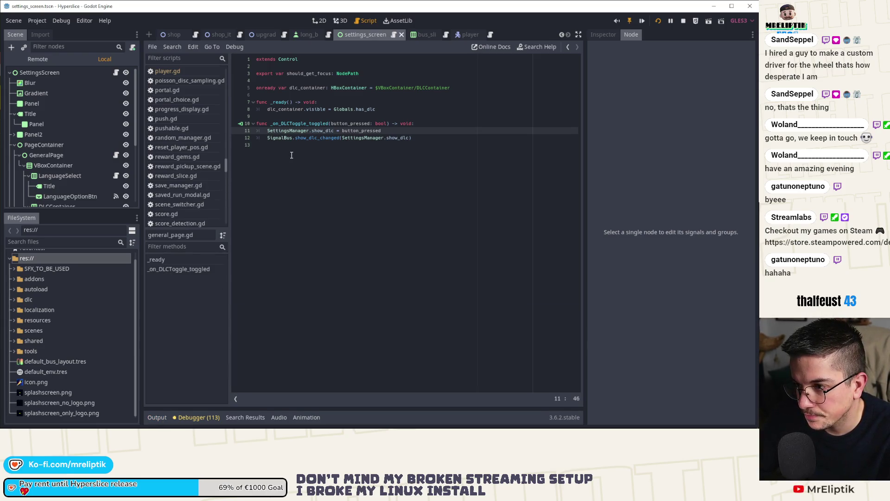
pyautogui.click(295, 139)
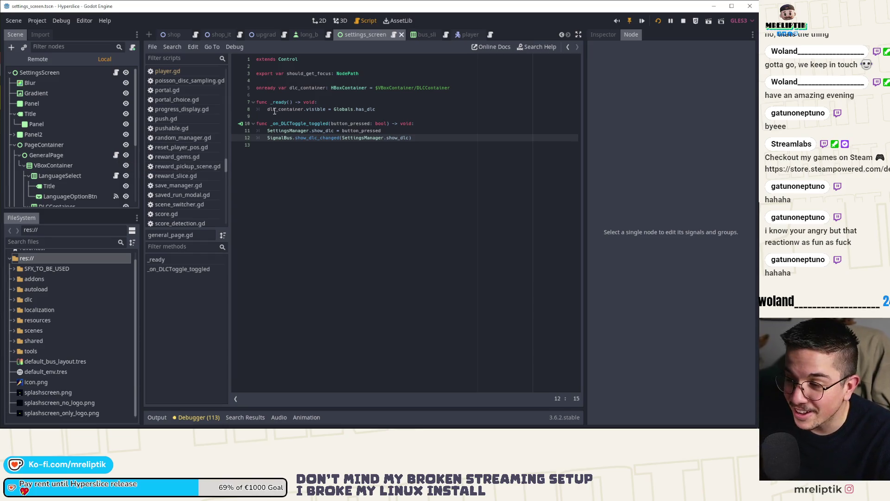
pyautogui.click(320, 21)
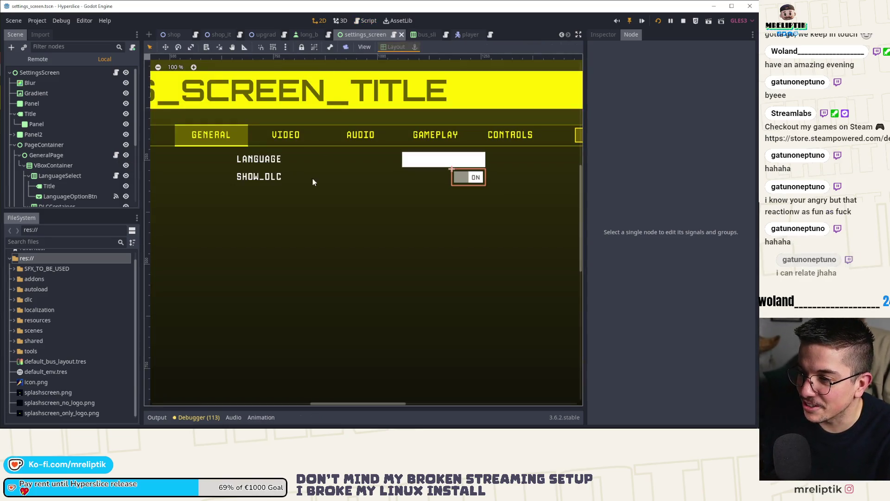
pyautogui.click(117, 157)
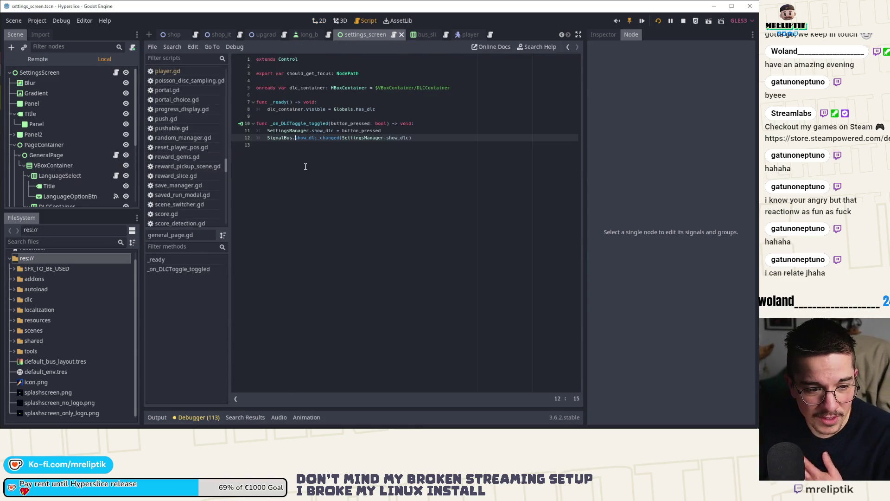
pyautogui.click(384, 111)
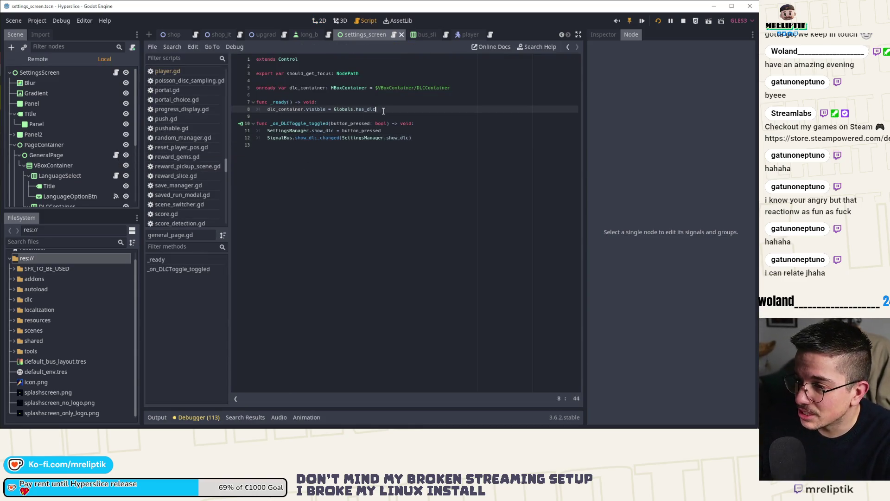
# Add an 'if not dlc_container.visible:' block after line 8 in _ready.
pyautogui.press('Return')
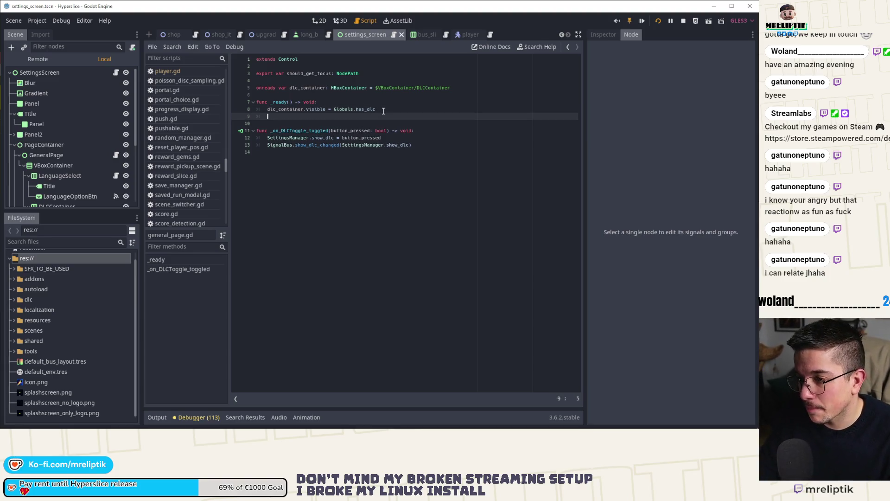
pyautogui.write('ifdlc_cont')
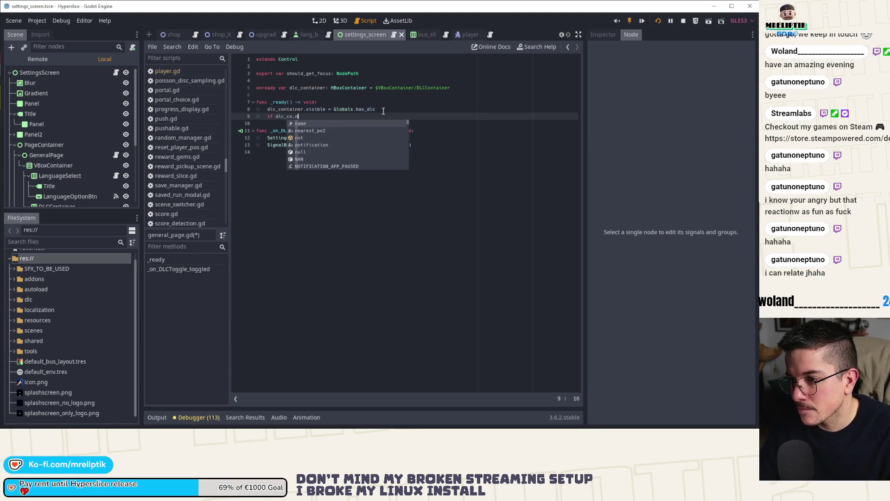
pyautogui.press('Return')
pyautogui.write('.visible')
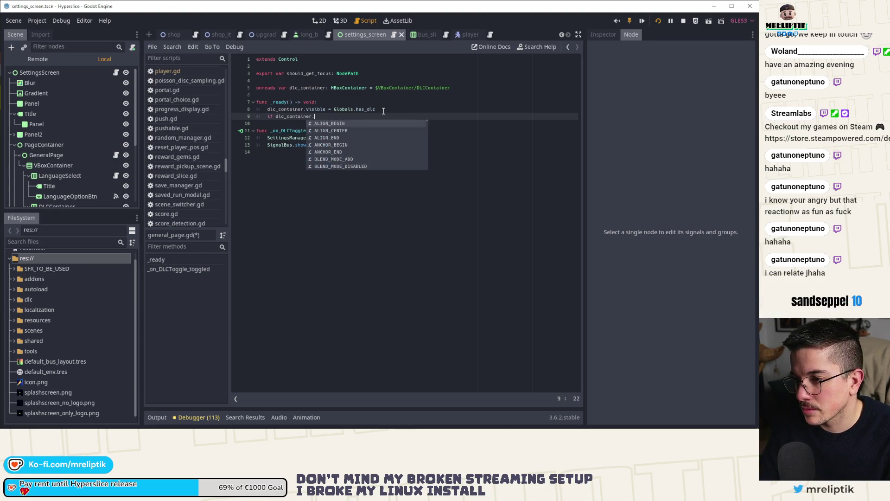
pyautogui.hotkey('ctrl', 'Left')
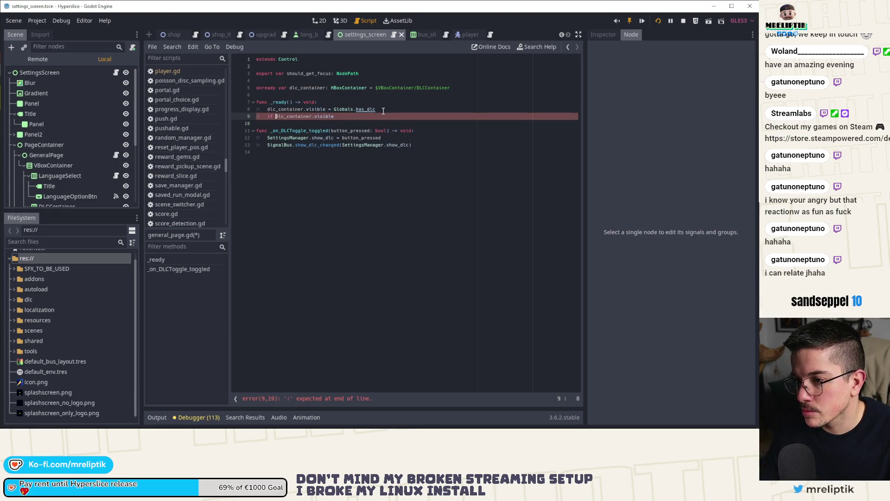
pyautogui.write('not')
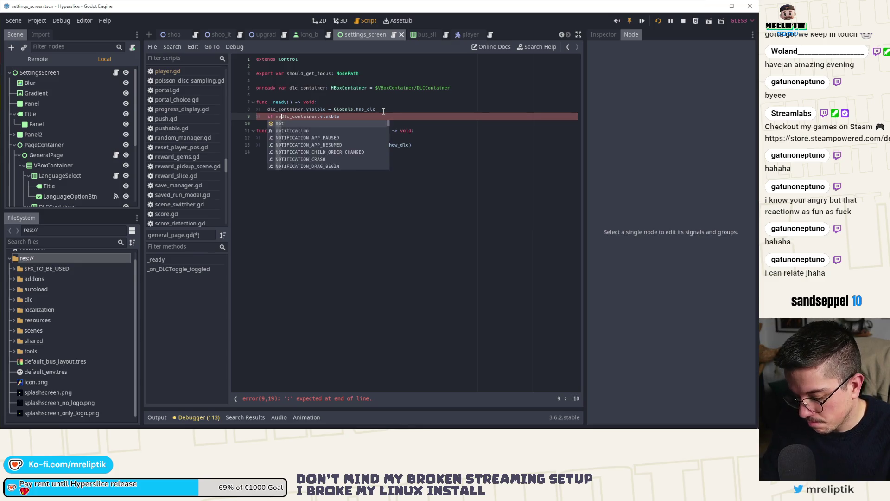
pyautogui.press('End')
pyautogui.write(':')
pyautogui.press('Return')
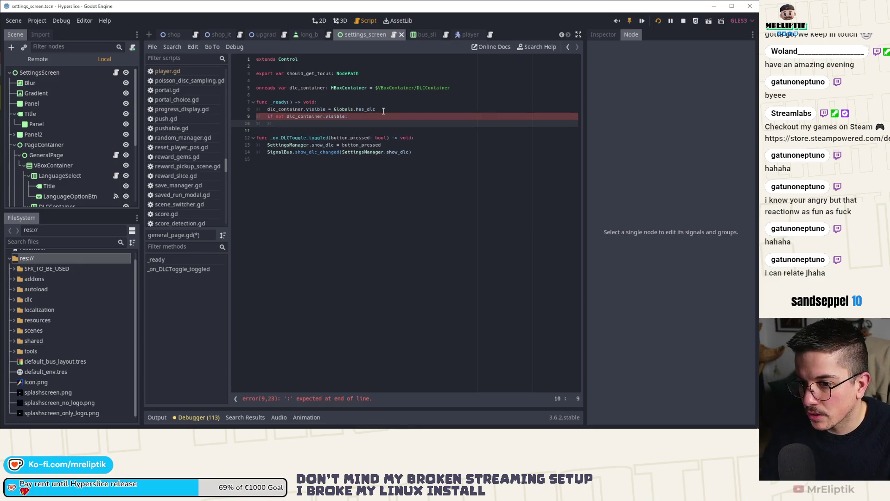
# Add an onready variable referencing the LanguageOptionBtn node.
pyautogui.scroll(-2, 76, 168)
pyautogui.click(298, 82)
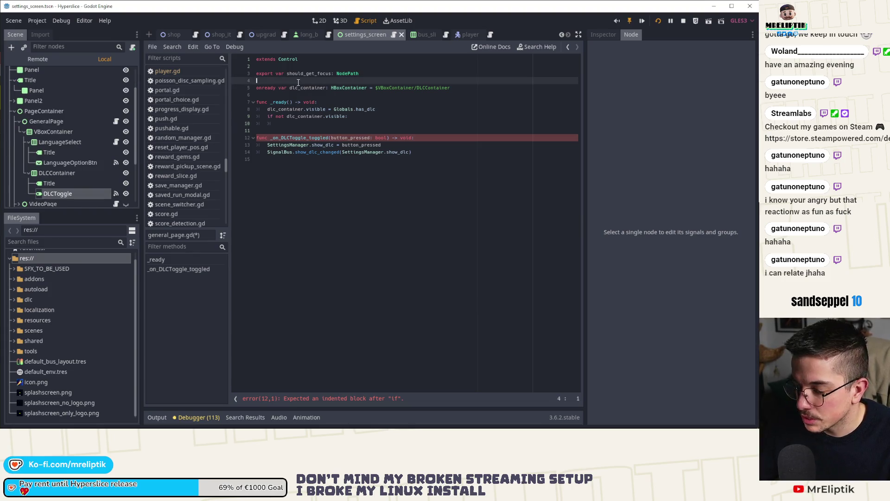
pyautogui.press('Return')
pyautogui.moveTo(51, 162)
pyautogui.mouseDown()
pyautogui.moveTo(260, 123)
pyautogui.moveTo(278, 91)
pyautogui.moveTo(295, 97)
pyautogui.mouseUp()
pyautogui.press('BackSpace')
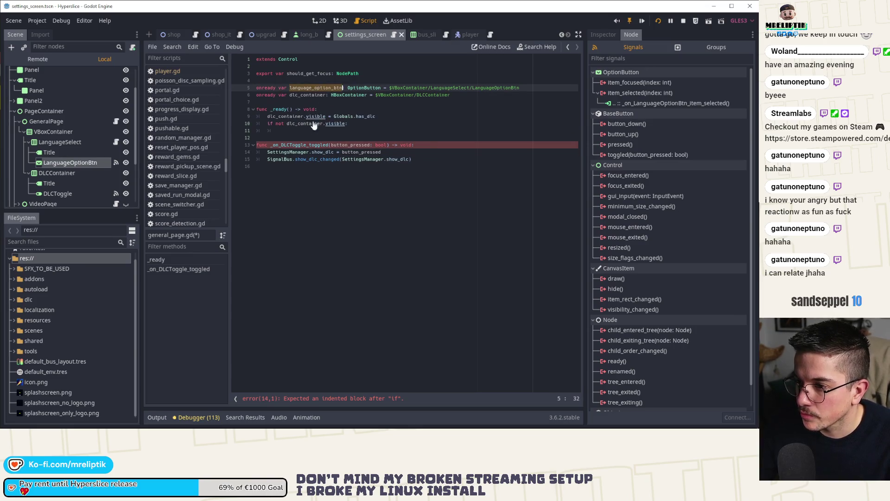
# Inside the if block, set language_option_btn.focus_neighbour_top to language_option_btn.get_path().
pyautogui.click(294, 131)
pyautogui.write('language_option_btn')
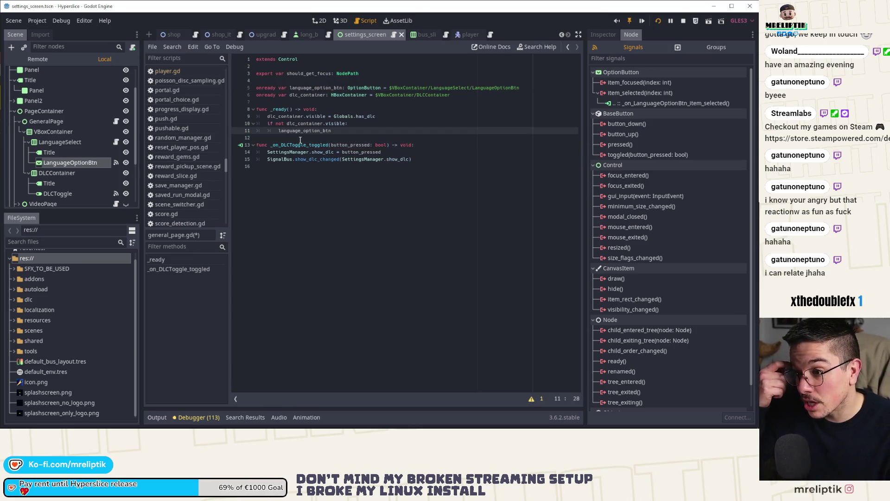
pyautogui.write('.')
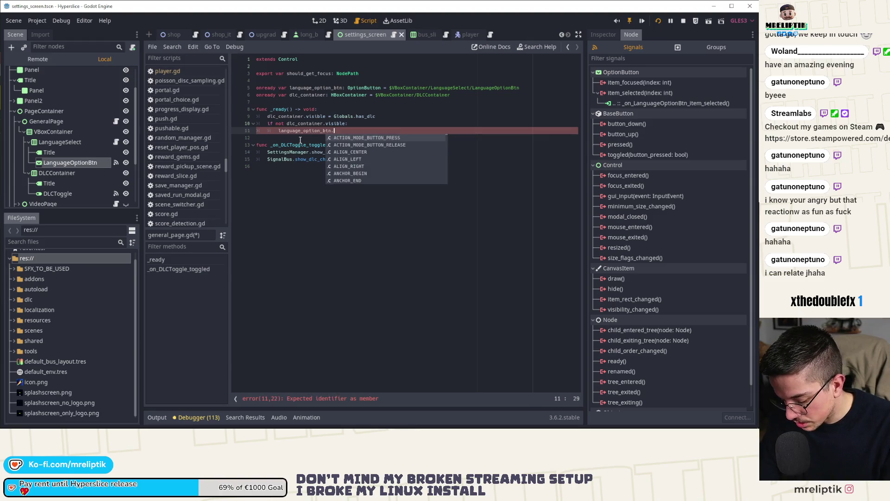
pyautogui.write('neigh')
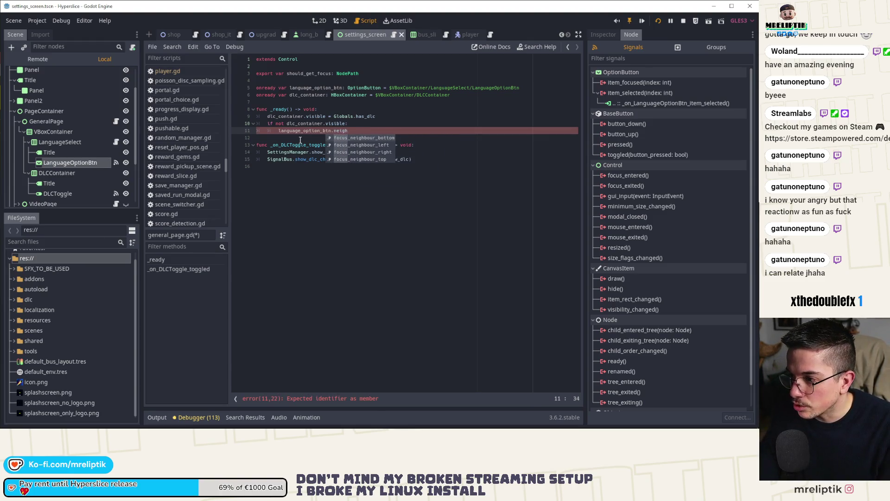
pyautogui.press('Down')
pyautogui.press('Down')
pyautogui.press('Down')
pyautogui.press('Return')
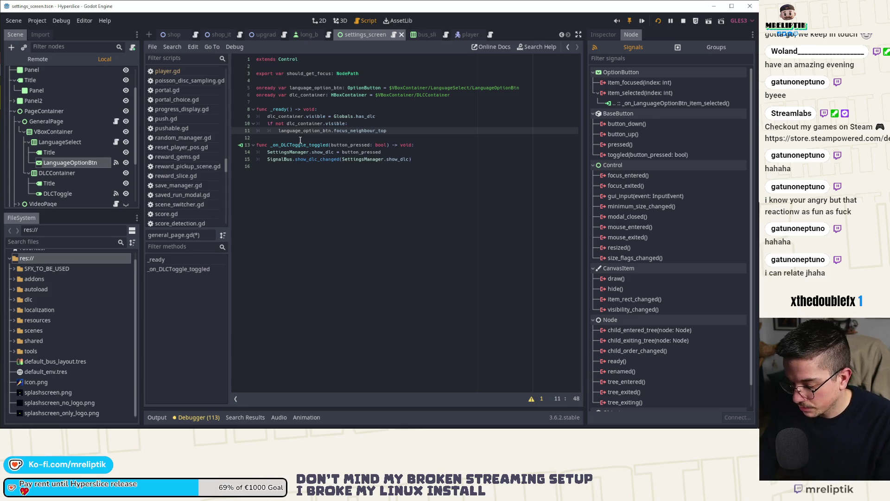
pyautogui.write('get')
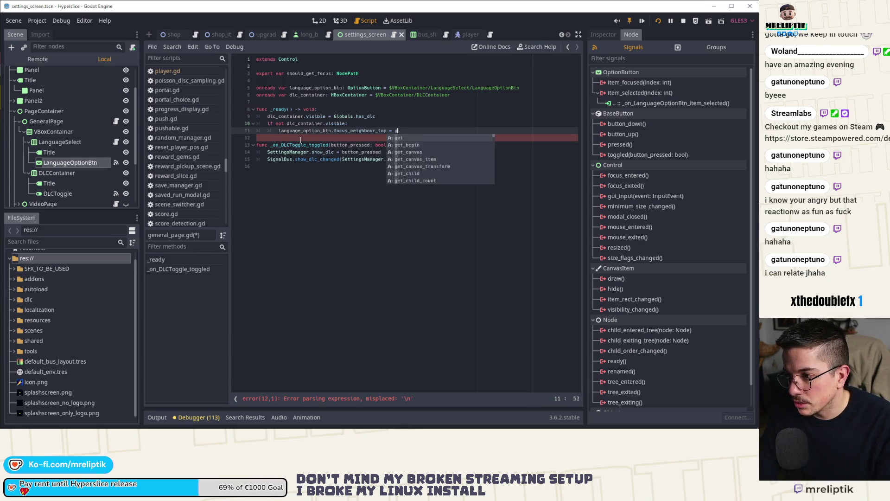
pyautogui.press('BackSpace')
pyautogui.press('BackSpace')
pyautogui.press('BackSpace')
pyautogui.write('language_option_btn.g')
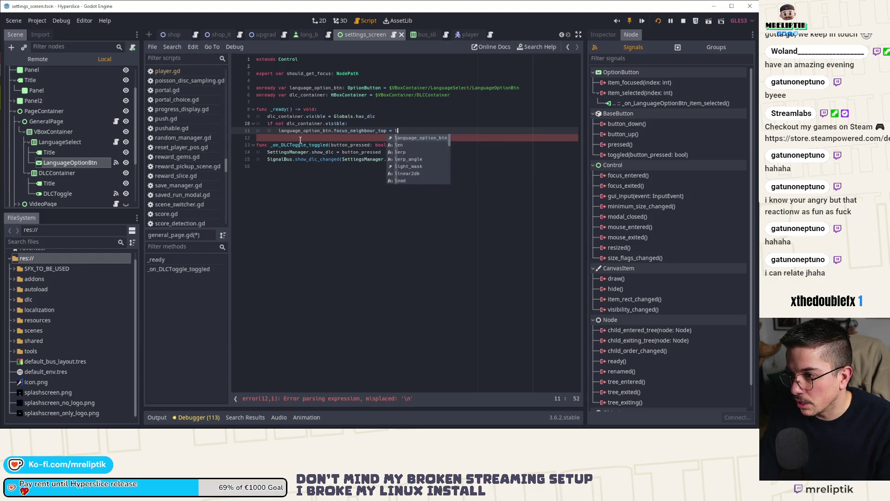
pyautogui.write('et_p')
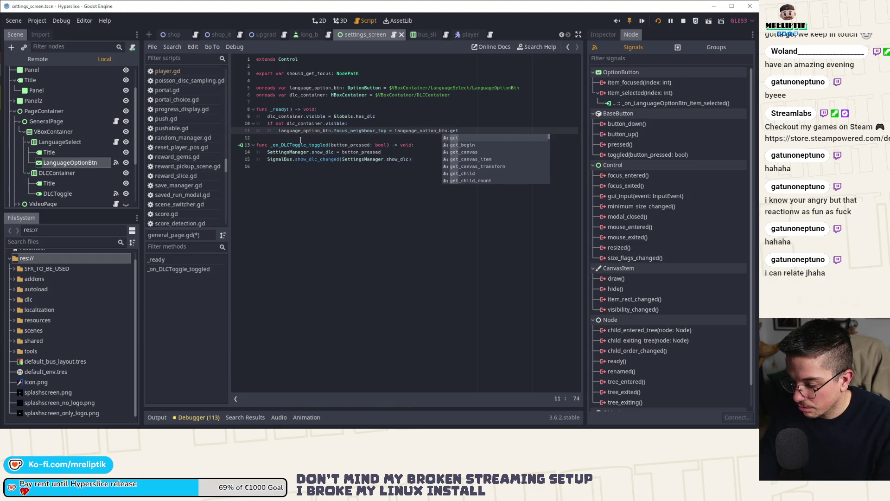
pyautogui.press('Down')
pyautogui.press('Down')
pyautogui.press('Down')
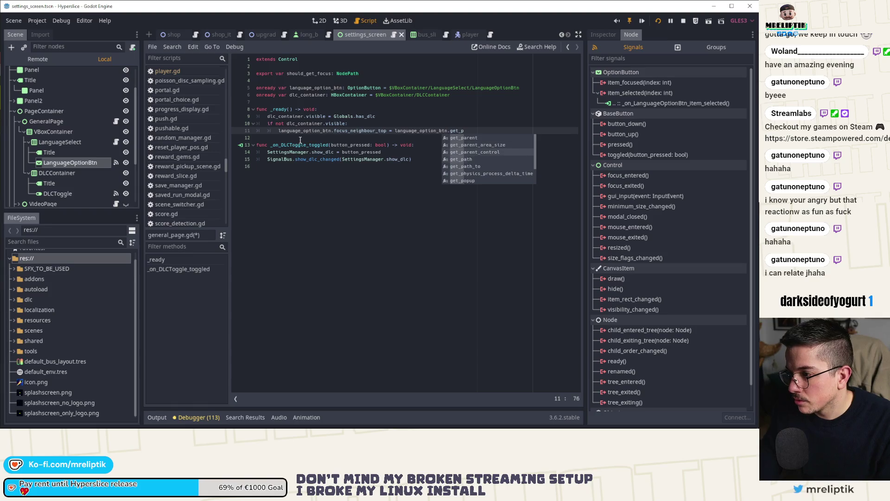
pyautogui.press('Return')
# Duplicate that line as focus_neighbour_bottom = language_option_btn.get_path() and save the script.
pyautogui.hotkey('ctrl', 'shift', 'd')
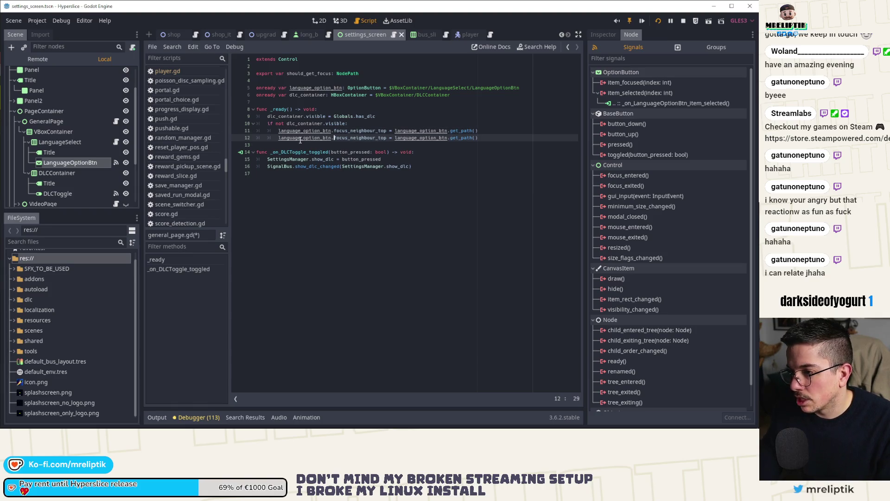
pyautogui.hotkey('ctrl', 'Right')
pyautogui.press('BackSpace')
pyautogui.press('BackSpace')
pyautogui.press('BackSpace')
pyautogui.hotkey('ctrl', 'space')
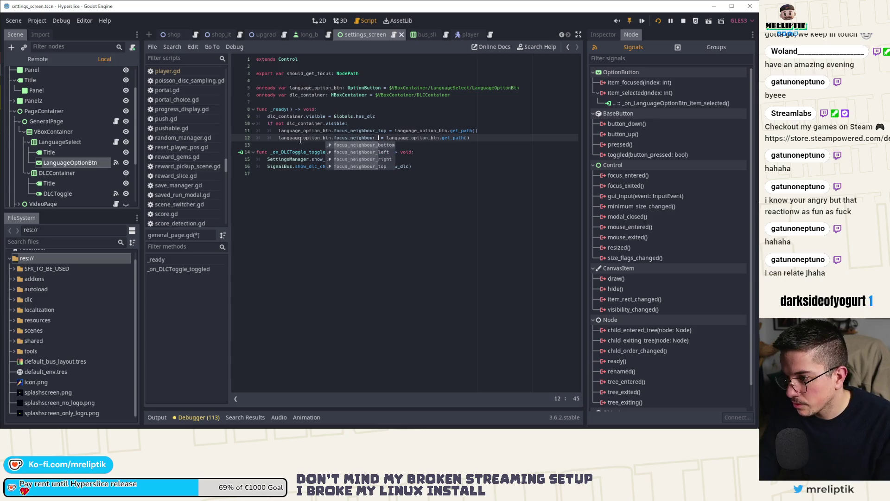
pyautogui.press('Return')
pyautogui.hotkey('ctrl', 's')
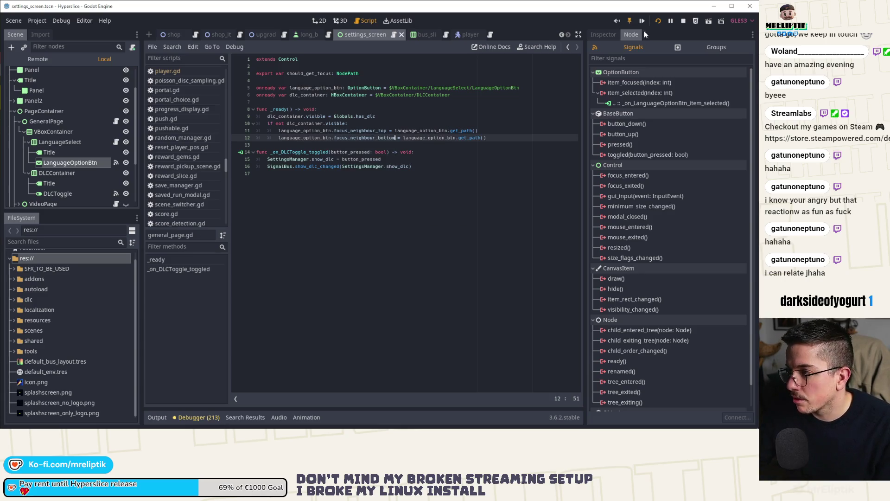
# Stop the game, save, and in a fresh run open the Options settings screen.
pyautogui.click(684, 22)
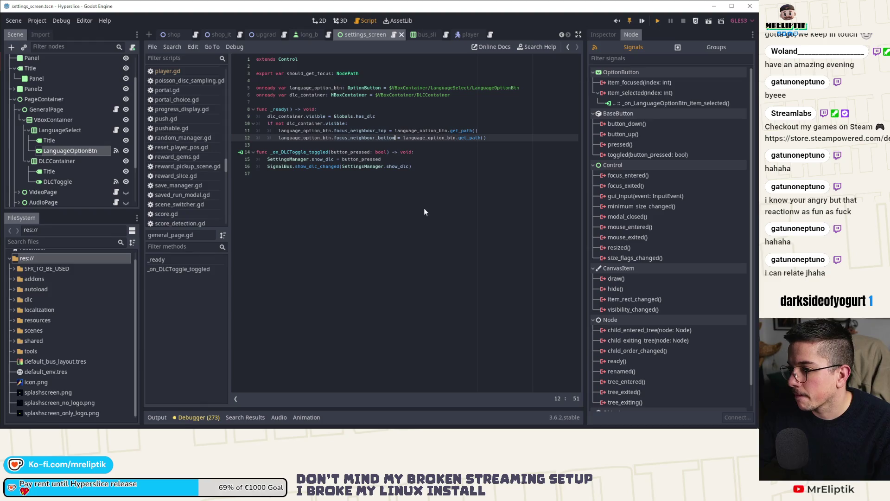
pyautogui.hotkey('ctrl', 's')
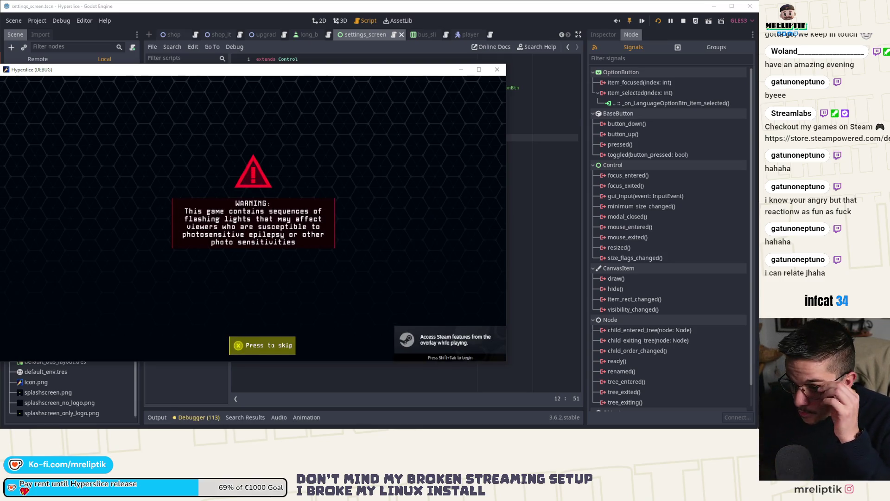
pyautogui.press('Return')
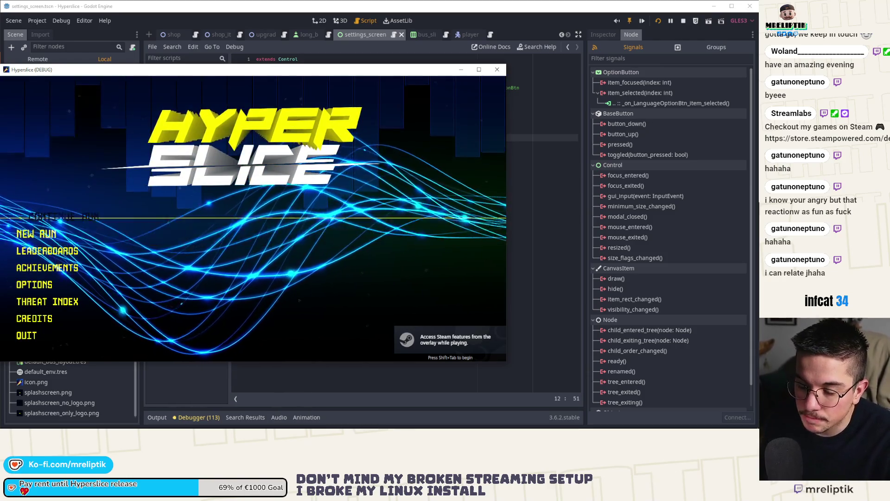
pyautogui.press('Down')
pyautogui.press('Down')
pyautogui.press('Down')
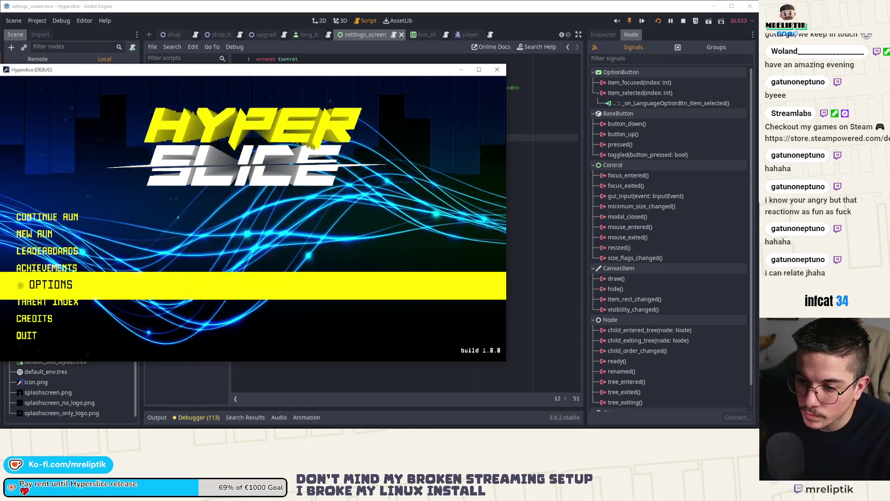
pyautogui.press('Return')
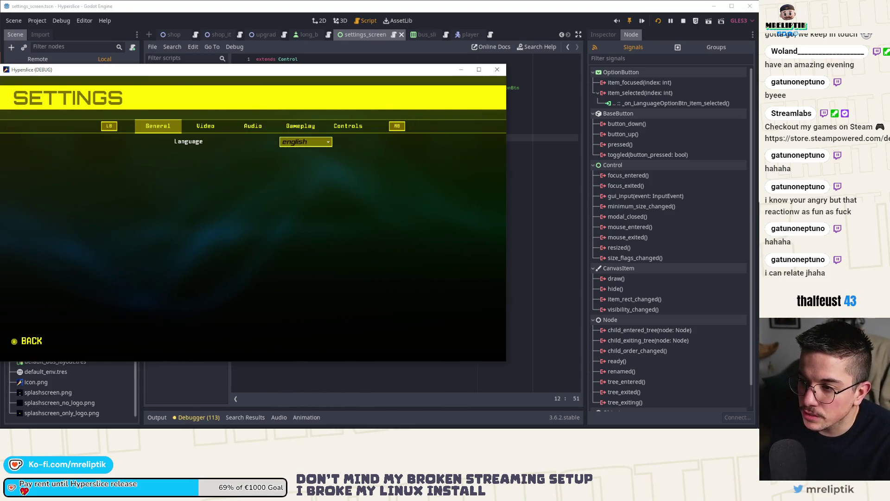
# Cycle between the Video and General settings pages looking for a DLC option, then close the game.
pyautogui.press('e')
pyautogui.press('q')
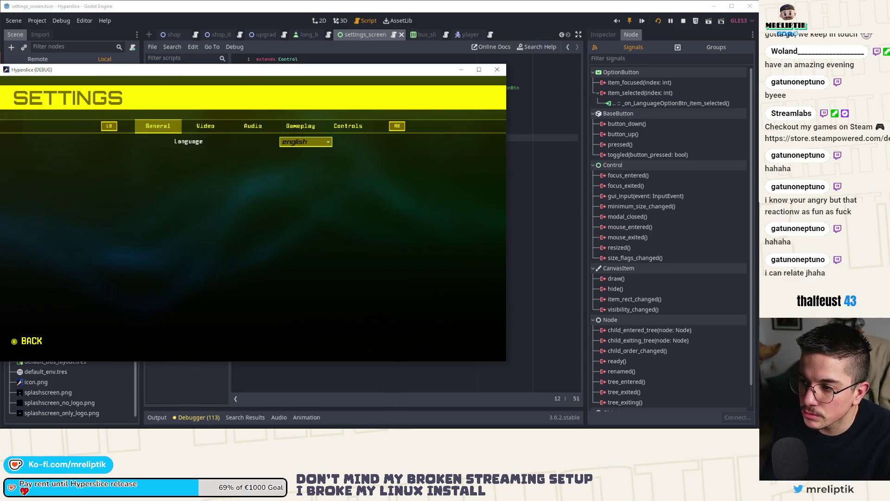
pyautogui.press('e')
pyautogui.press('e')
pyautogui.press('q')
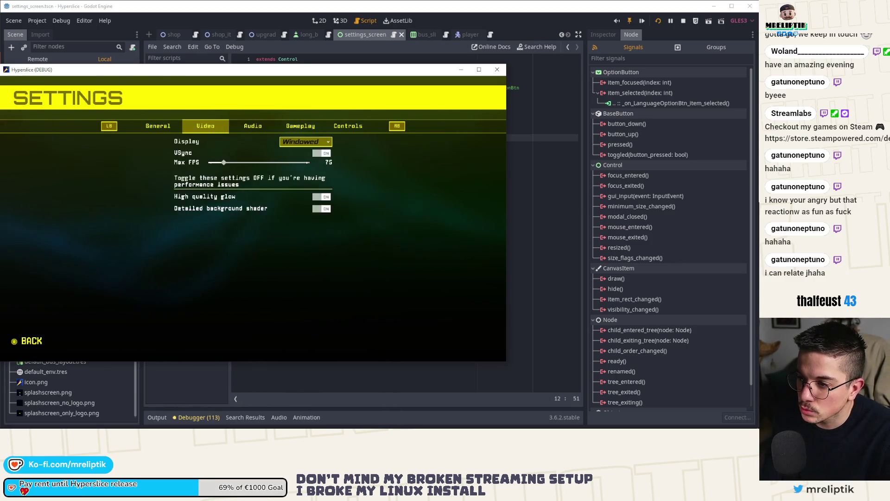
pyautogui.press('q')
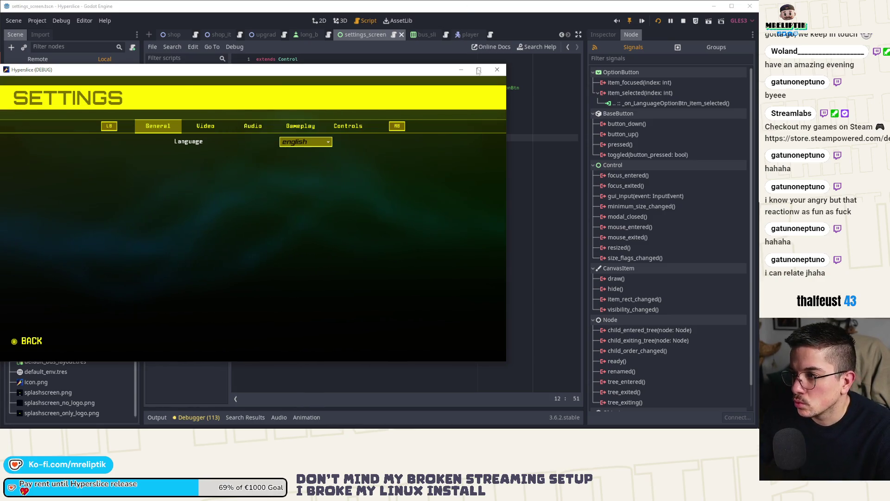
pyautogui.click(498, 69)
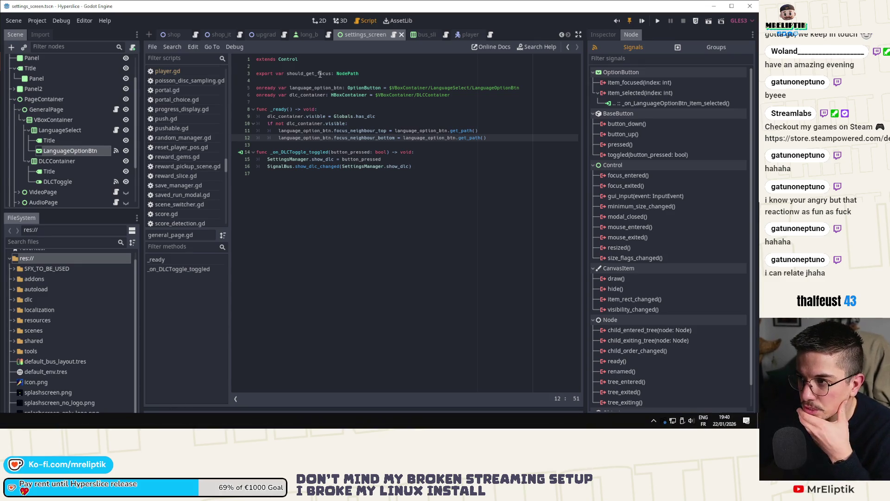
# Clear all Windows notifications and bring up Godot's Quick Open Scene search with Ctrl+Shift+O.
pyautogui.moveTo(42, 420)
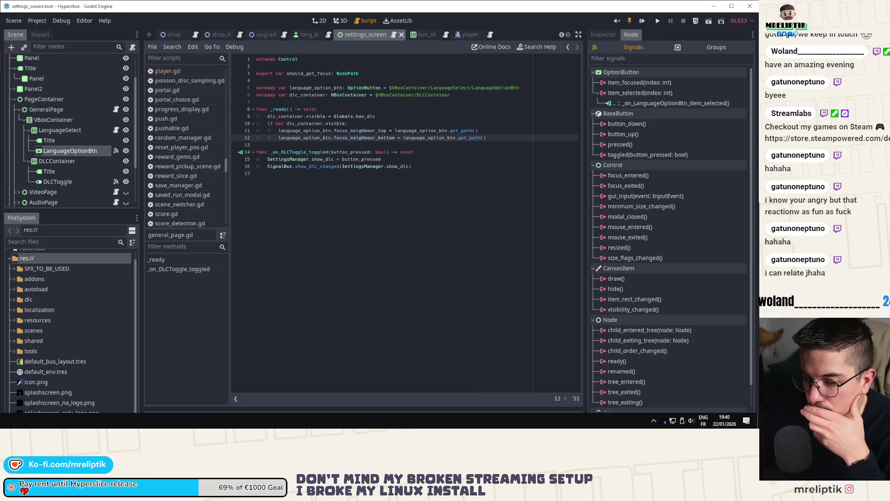
pyautogui.click(746, 420)
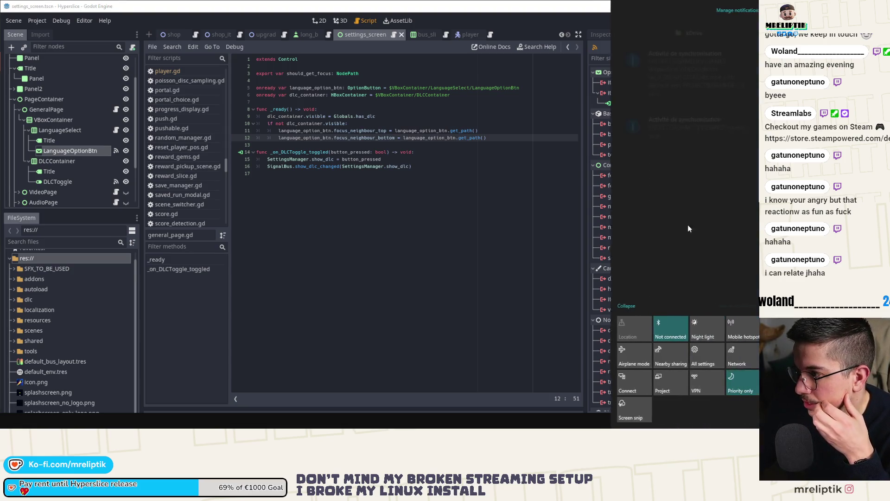
pyautogui.click(717, 305)
pyautogui.click(370, 264)
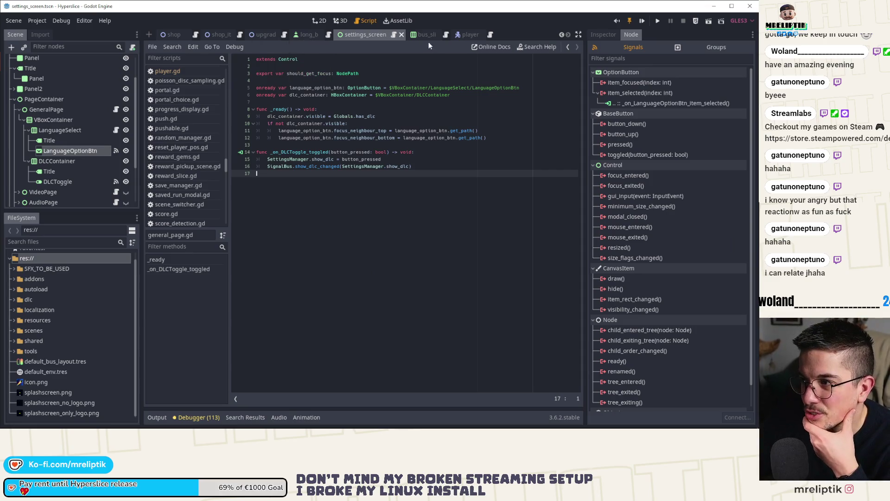
pyautogui.hotkey('ctrl', 'shift', 'o')
# Open autoload/globals.tscn and jump to the load_dlc function in globals.gd.
pyautogui.write('global')
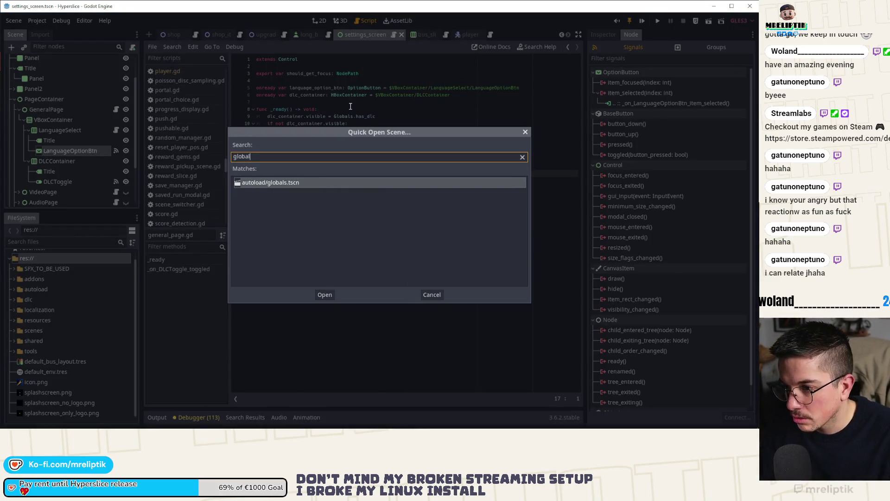
pyautogui.press('Return')
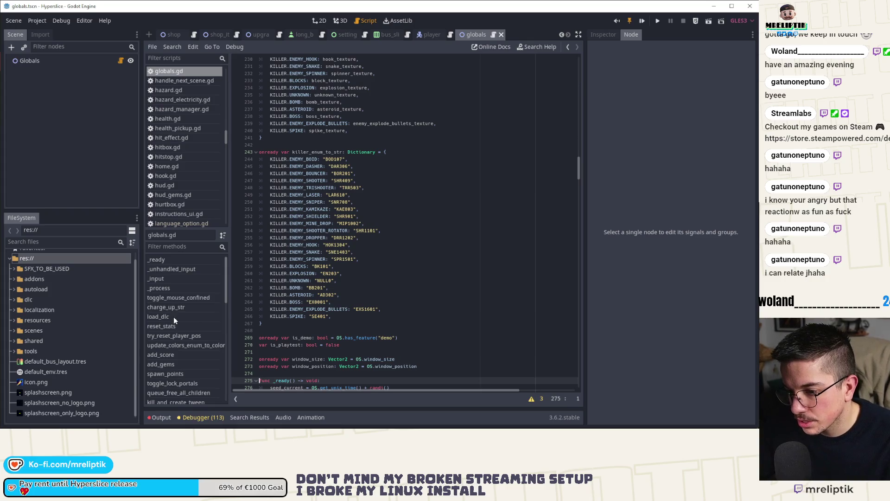
pyautogui.click(166, 316)
pyautogui.scroll(2, 319, 235)
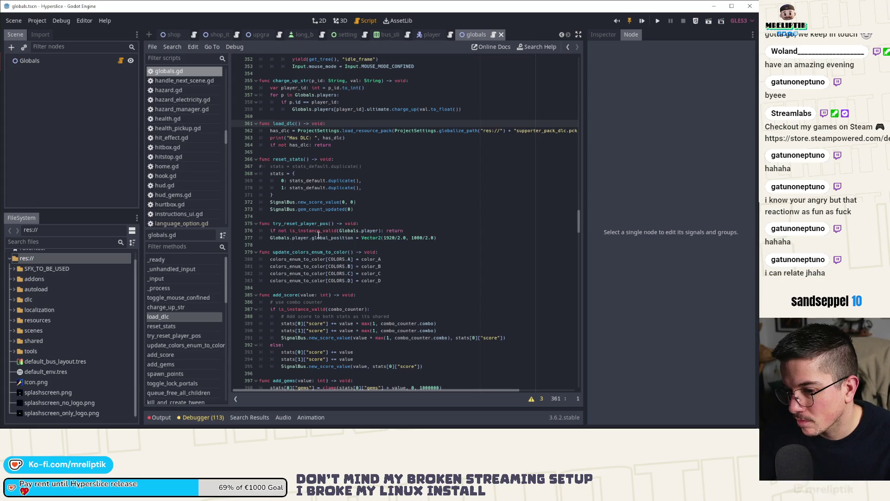
# Browse the dlc/companion folder and the load_dlc code, then relaunch the project with F5.
pyautogui.click(14, 299)
pyautogui.click(20, 310)
pyautogui.click(19, 310)
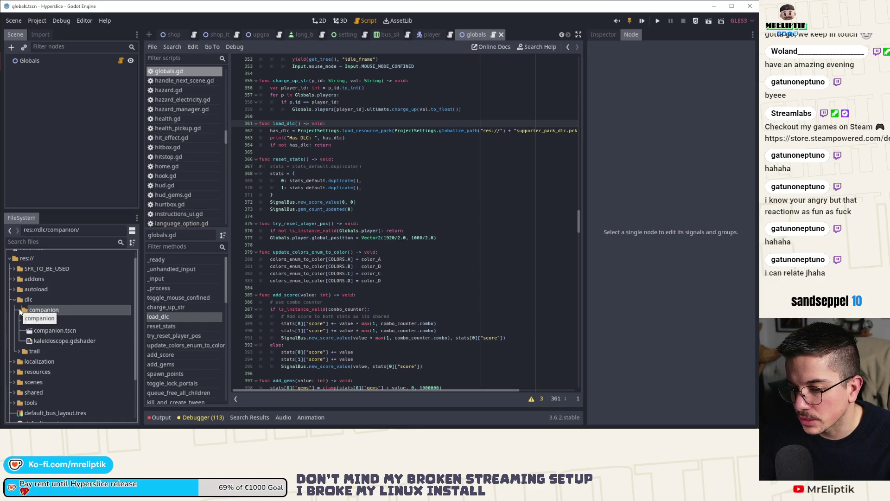
pyautogui.click(19, 310)
pyautogui.click(372, 145)
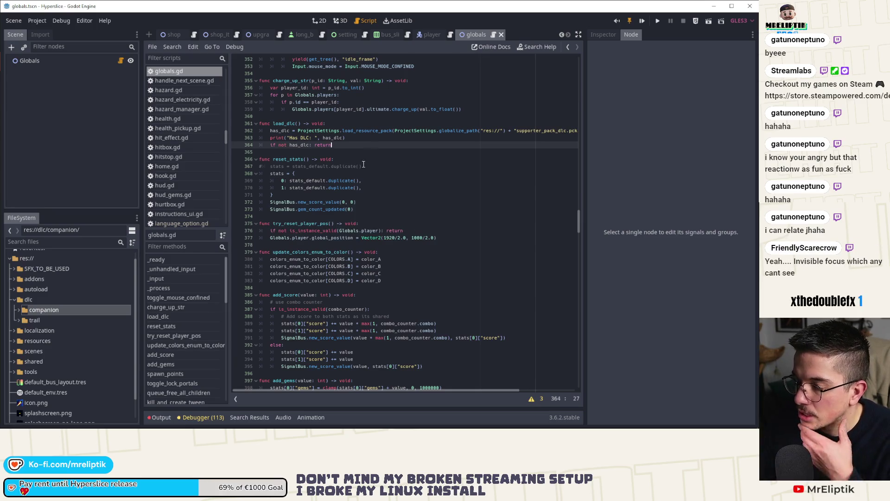
pyautogui.scroll(-1, 77, 322)
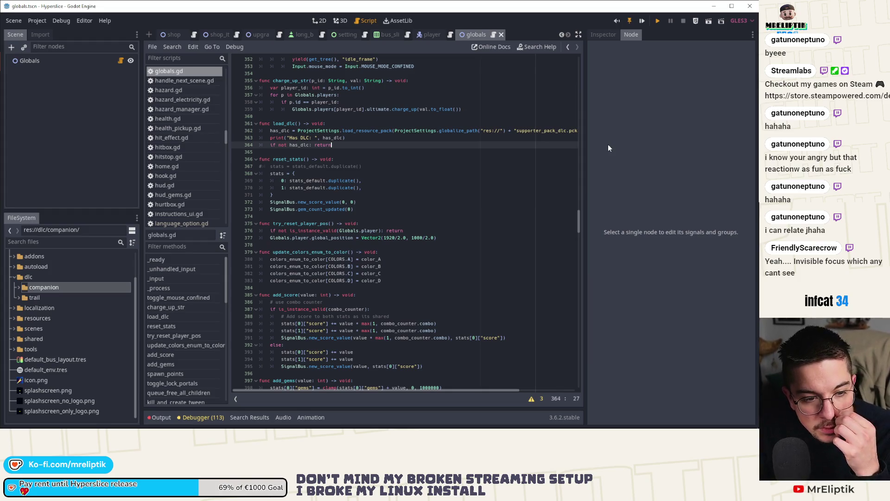
pyautogui.press('F5')
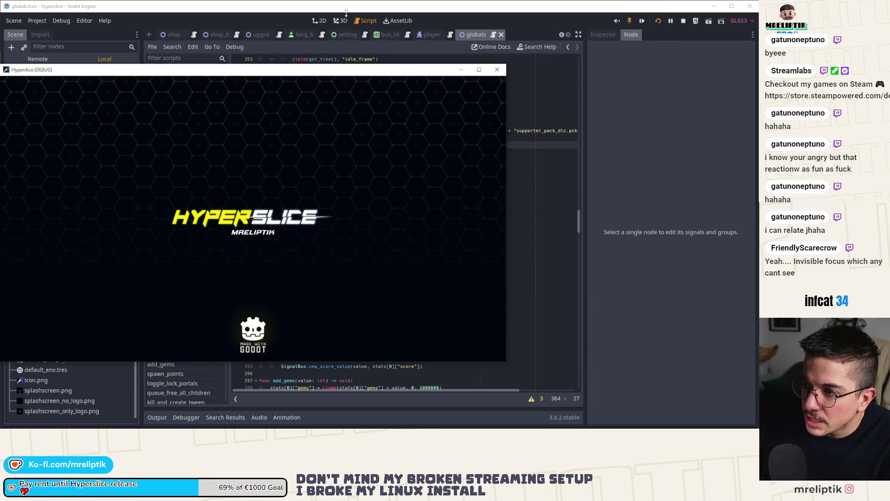
# Move the game window up and cycle the Options pages to confirm the SHOW_DLC toggle appears.
pyautogui.moveTo(283, 70); pyautogui.dragTo(374, 59)
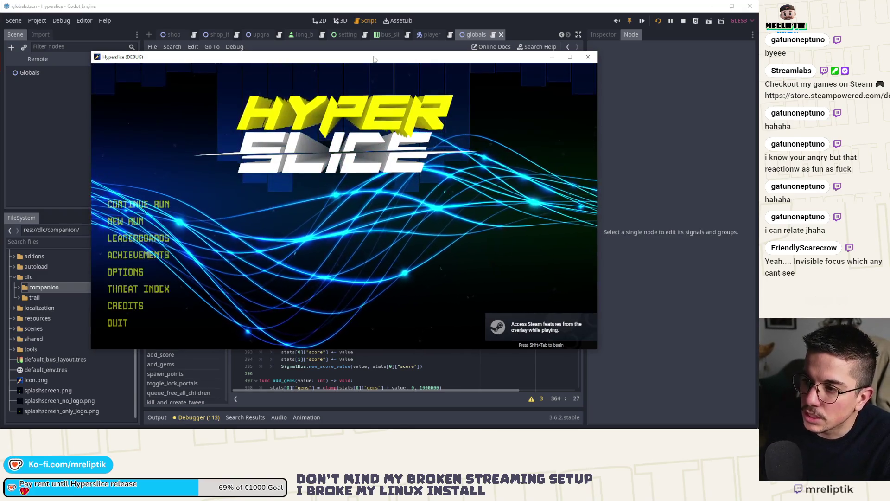
pyautogui.press('Down')
pyautogui.press('Down')
pyautogui.press('Down')
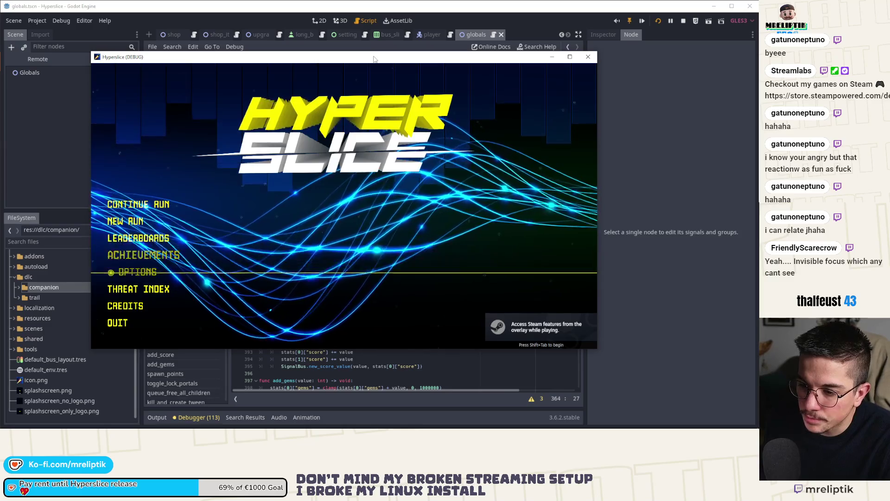
pyautogui.press('Return')
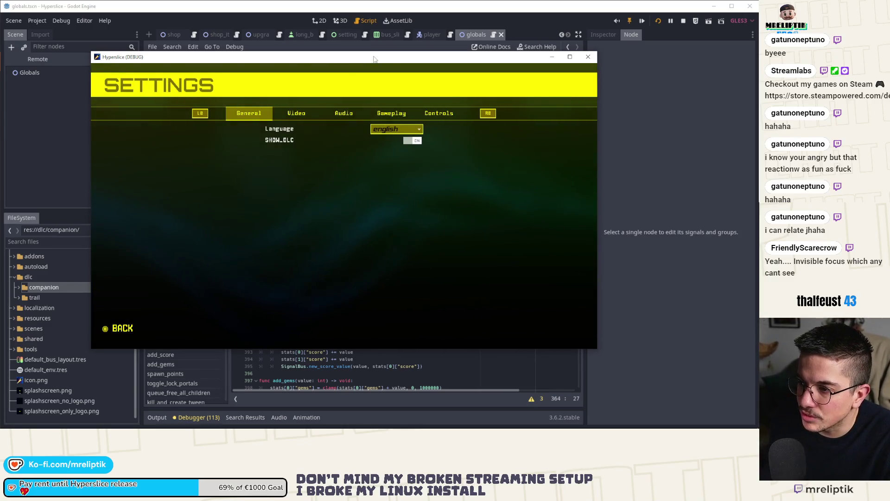
pyautogui.press('e')
pyautogui.press('e')
pyautogui.press('q')
pyautogui.press('q')
pyautogui.press('q')
pyautogui.press('e')
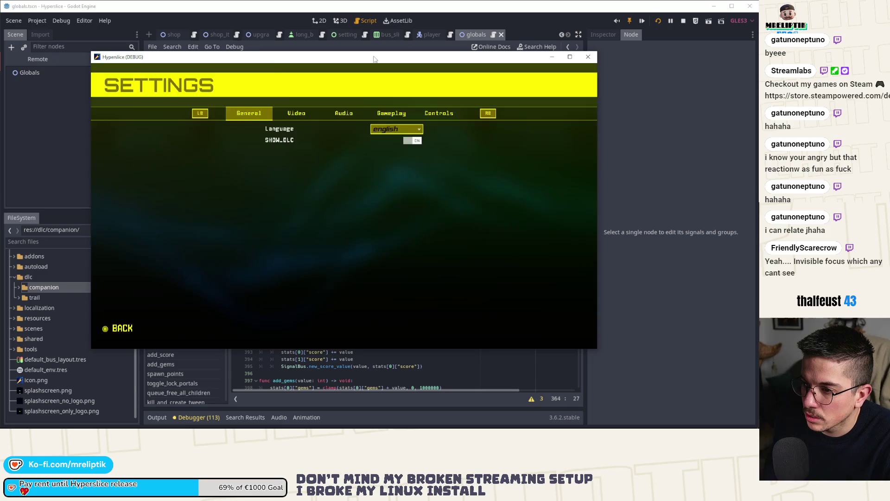
pyautogui.press('Escape')
# Start a New Run, confirming the overwrite, until the division-by-zero error breaks into the debugger.
pyautogui.press('Up')
pyautogui.press('Up')
pyautogui.press('Up')
pyautogui.press('Return')
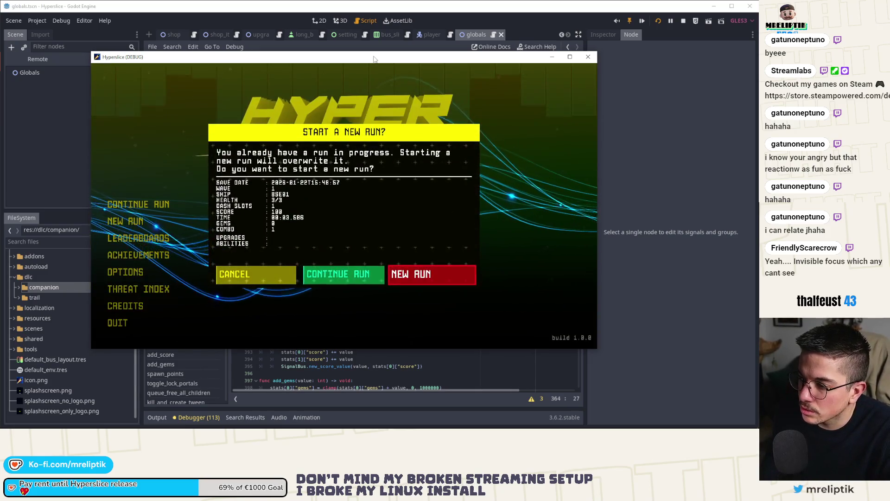
pyautogui.press('Return')
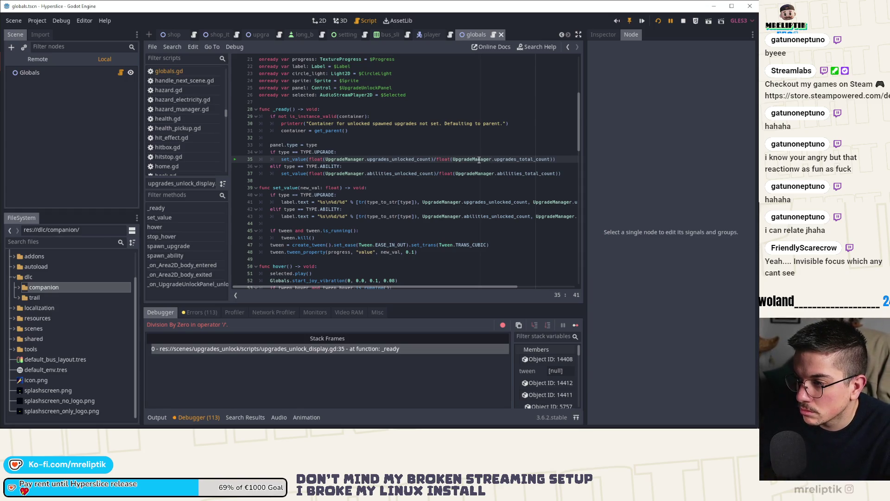
# Widen the Stack Variables panel and scroll through the locals at the line 35 break.
pyautogui.moveTo(479, 160)
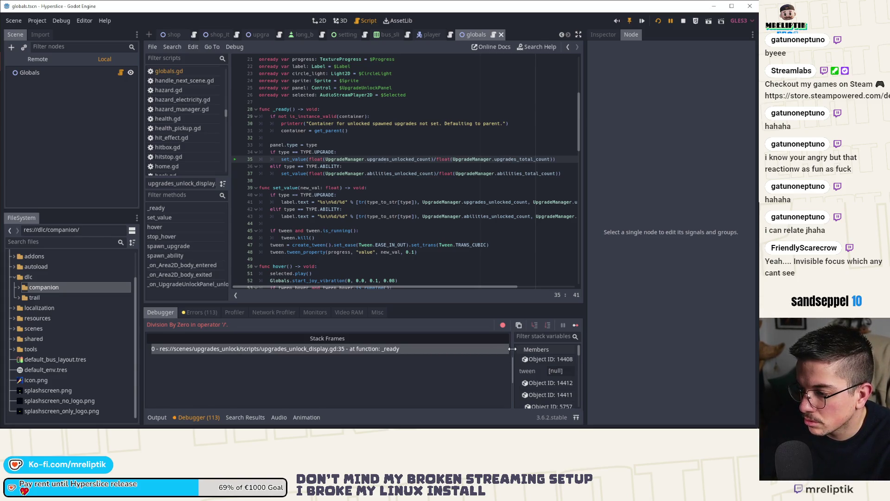
pyautogui.moveTo(512, 349); pyautogui.dragTo(337, 348)
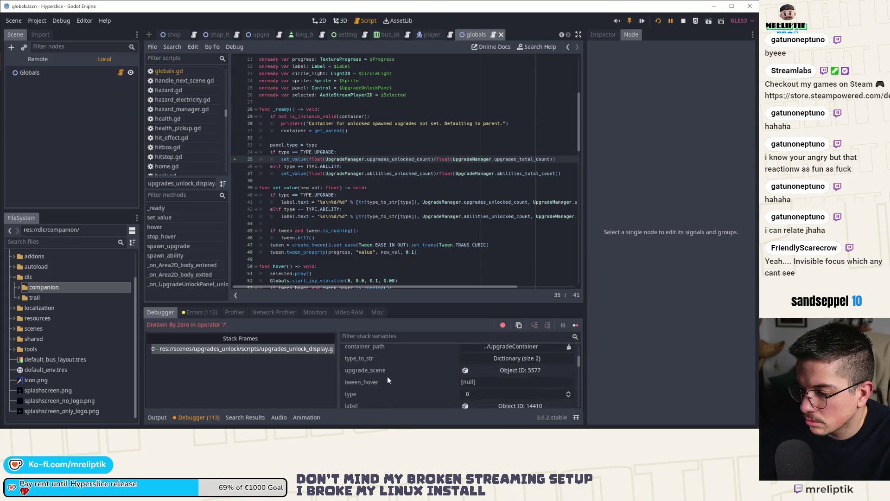
pyautogui.scroll(-3, 388, 377)
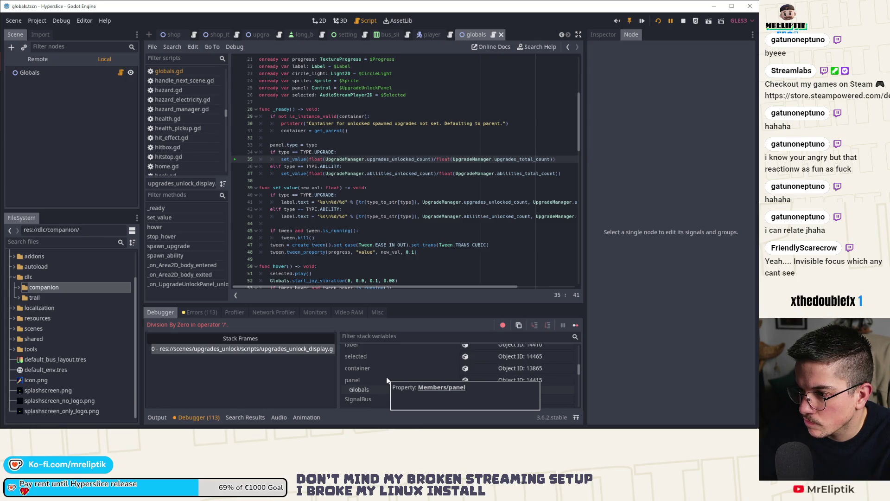
# Glance at the Output log, then scroll the variables down to Globals, selecting upgrades_total_count.
pyautogui.click(157, 418)
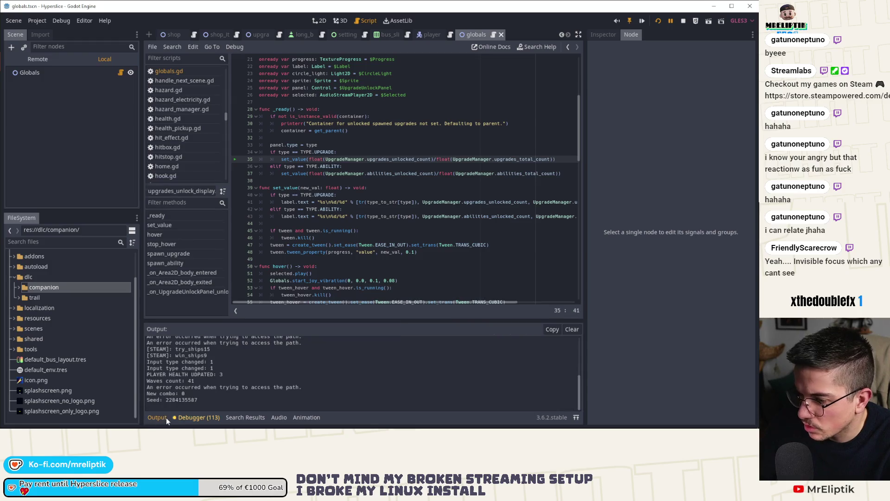
pyautogui.click(190, 419)
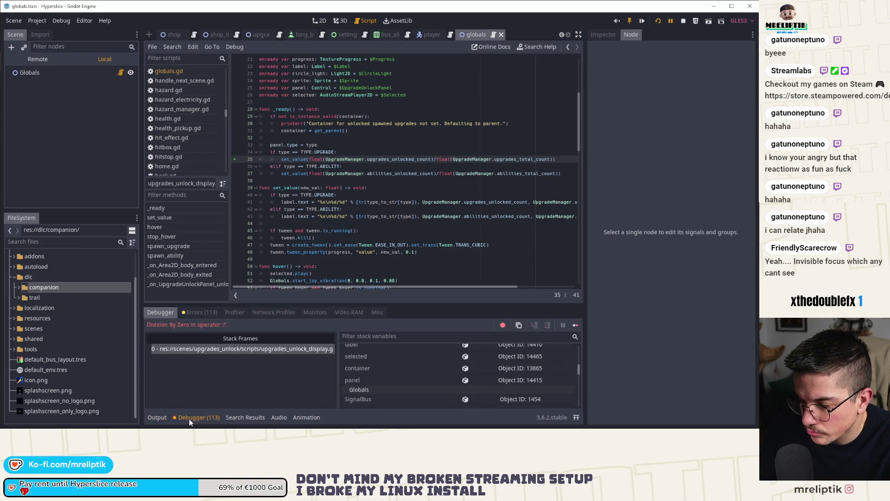
pyautogui.scroll(-1, 485, 364)
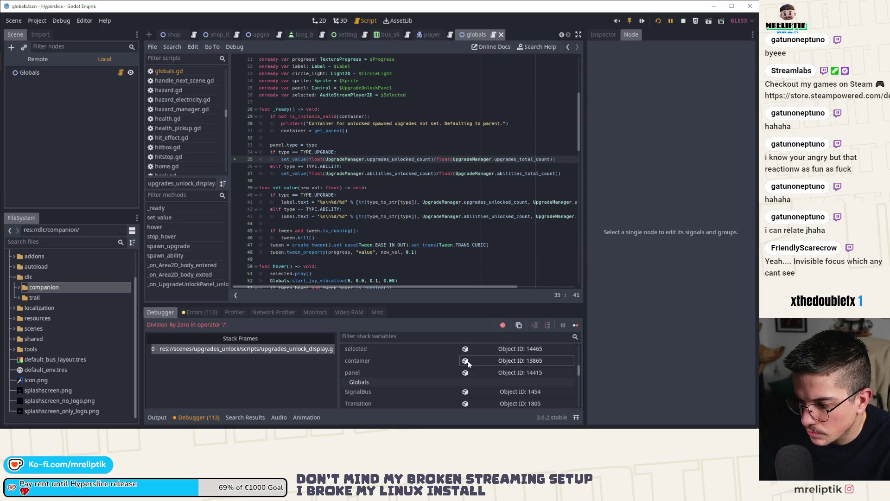
pyautogui.doubleClick(517, 159)
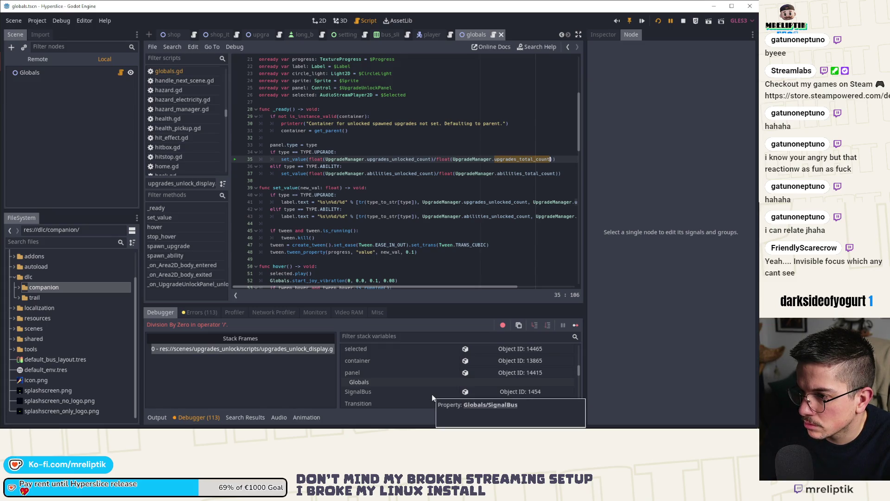
pyautogui.scroll(4, 433, 395)
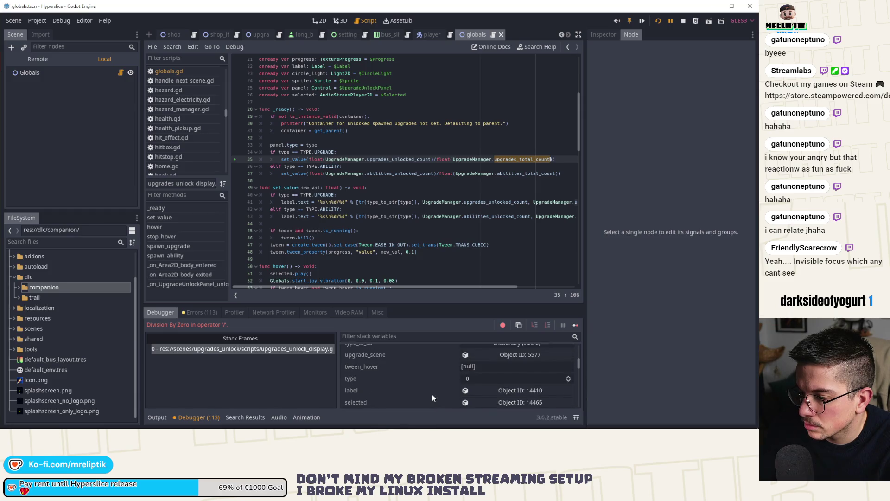
pyautogui.scroll(-5, 434, 393)
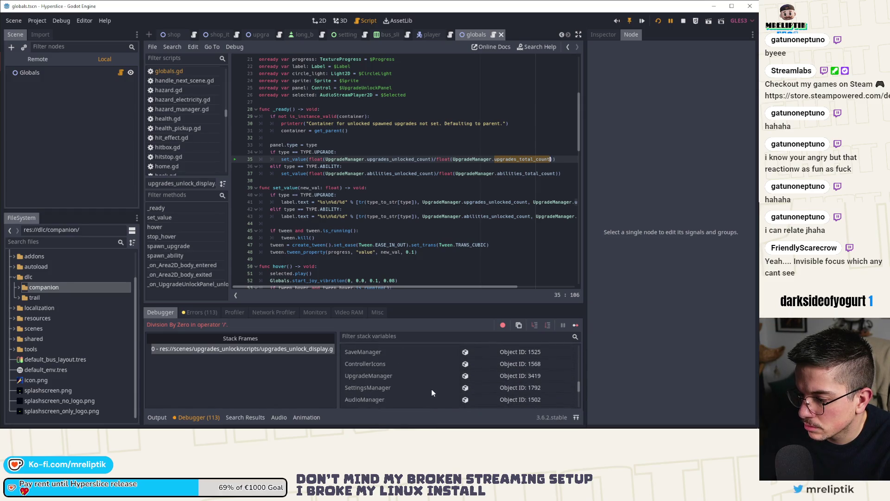
# Show the live UpgradeManager in the Inspector, finding Upgrades Total Count at 0.
pyautogui.click(500, 374)
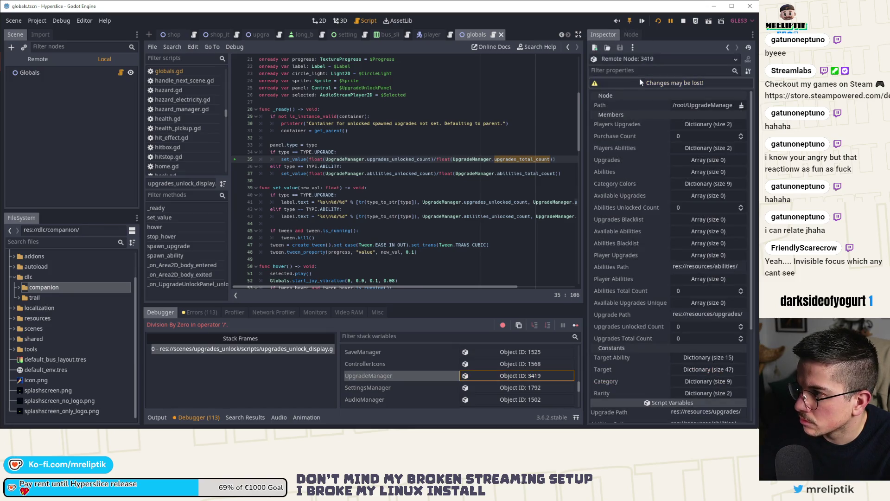
pyautogui.click(696, 123)
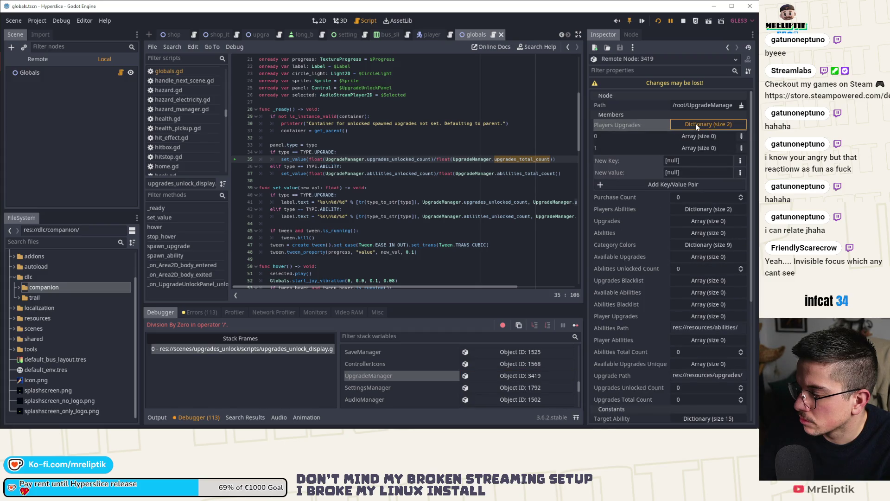
pyautogui.click(695, 123)
pyautogui.click(699, 181)
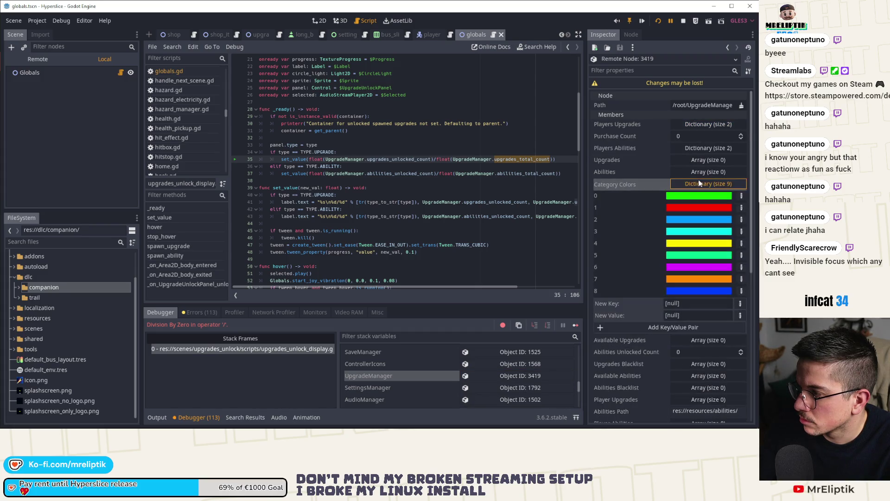
pyautogui.click(699, 181)
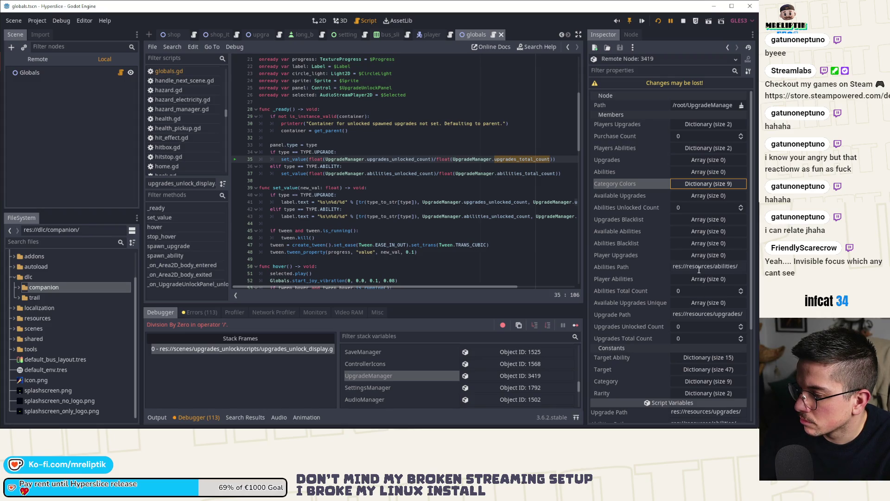
pyautogui.scroll(-3, 672, 270)
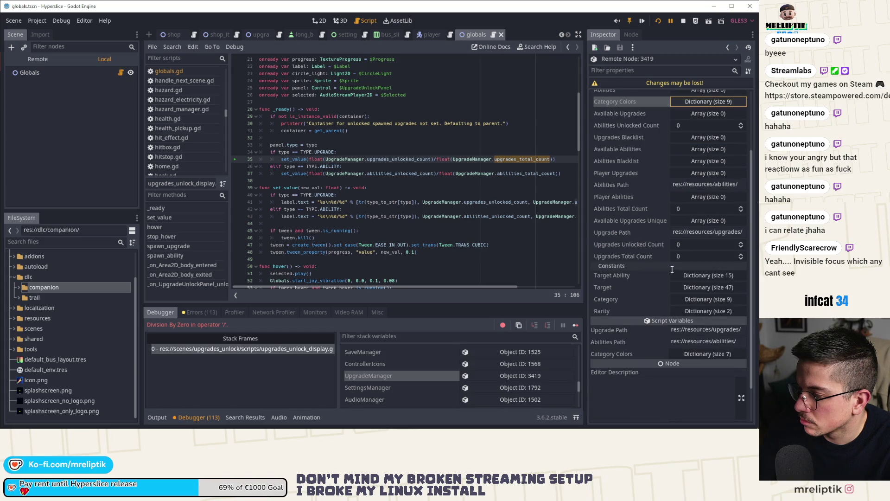
pyautogui.click(680, 21)
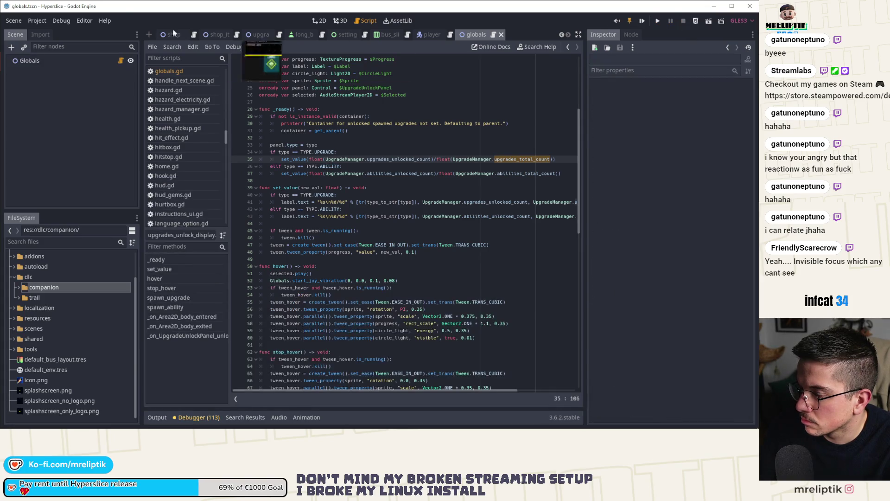
pyautogui.click(61, 20)
pyautogui.moveTo(40, 18)
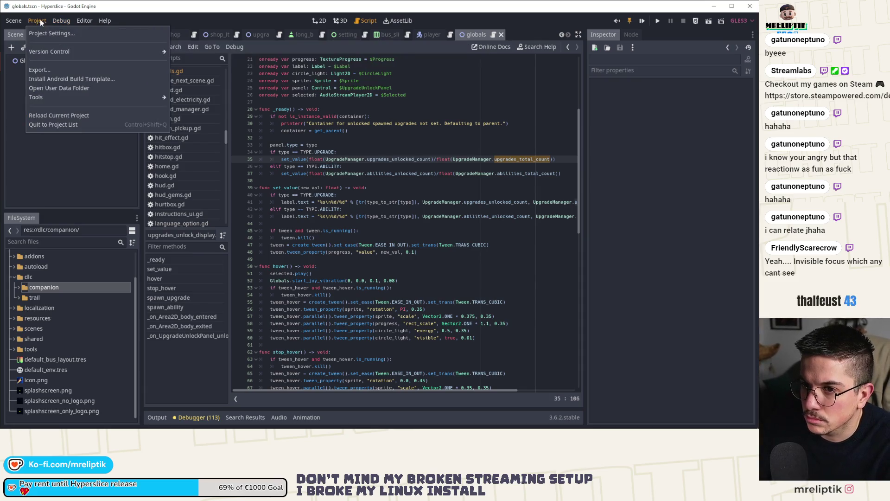
pyautogui.click(44, 34)
pyautogui.click(423, 81)
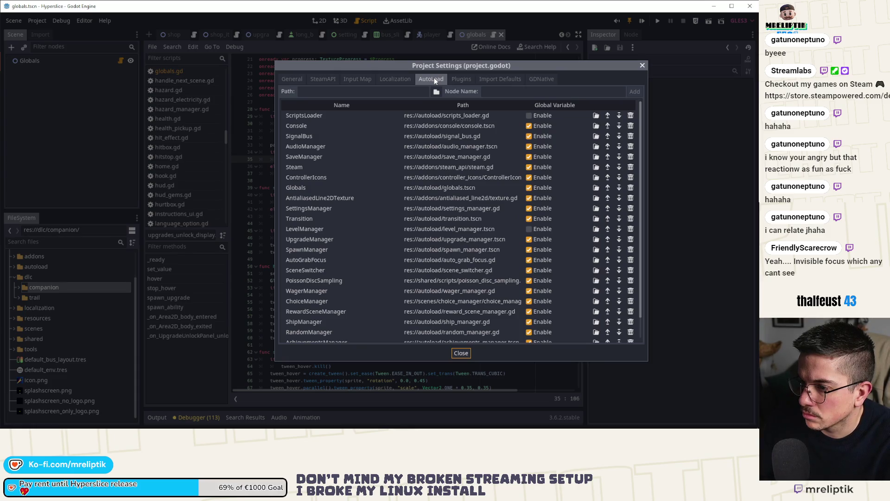
pyautogui.scroll(-2, 428, 150)
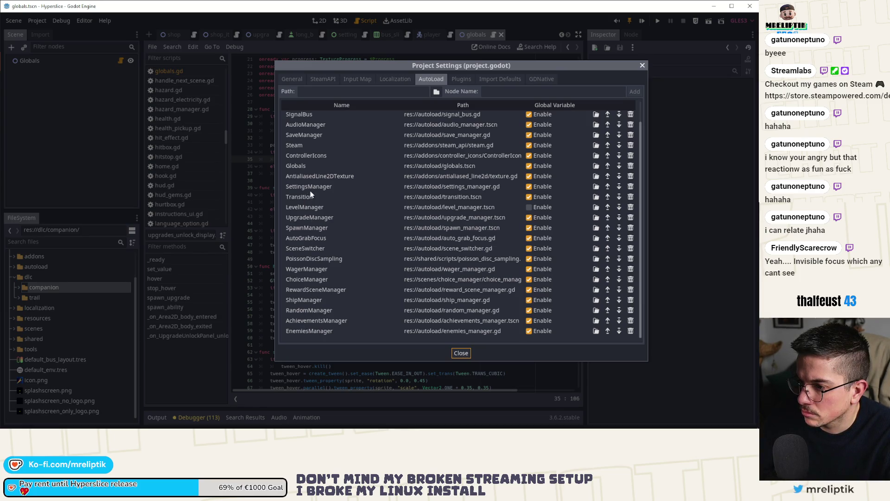
pyautogui.click(461, 353)
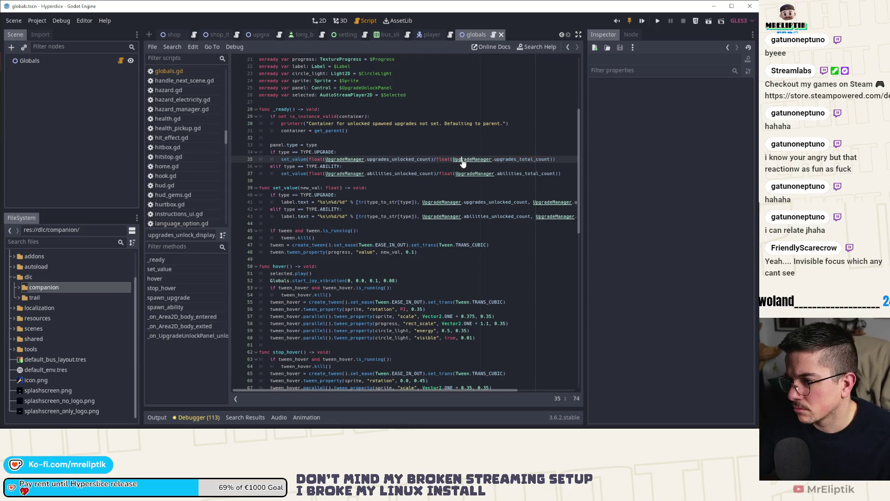
# Open the UpgradeManager script and follow the load_upgrades call down to its function.
pyautogui.keyDown('ctrl'); pyautogui.click(441, 202); pyautogui.keyUp('ctrl')
pyautogui.scroll(-20, 345, 229)
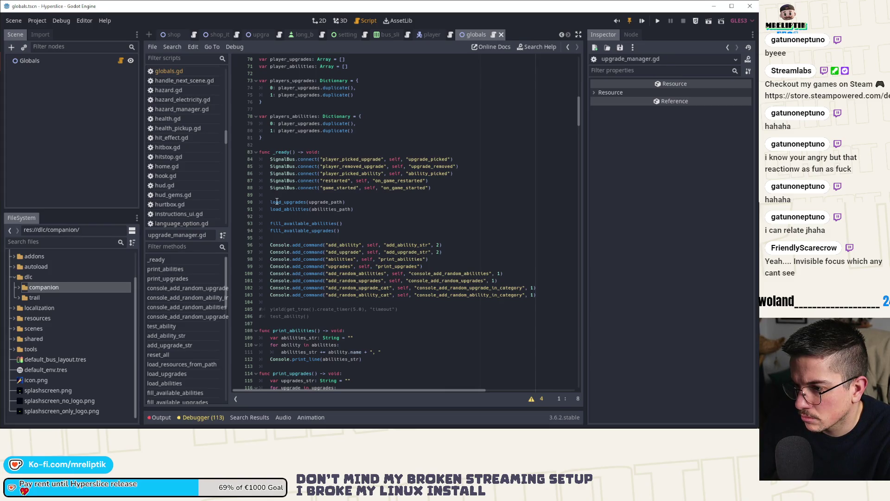
pyautogui.click(308, 202)
pyautogui.scroll(-10, 310, 221)
pyautogui.scroll(-17, 310, 221)
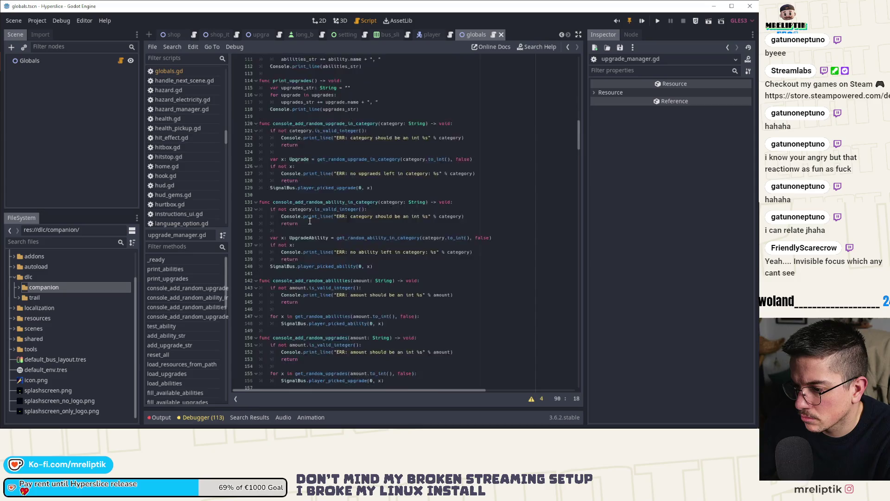
pyautogui.scroll(-9, 310, 222)
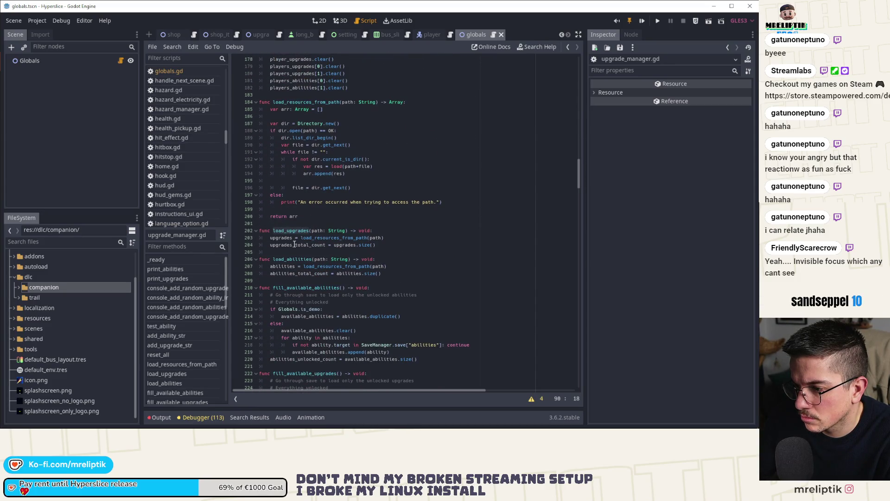
# Select where upgrades_total_count is assigned, relaunch the game with F5, and switch to VS Code.
pyautogui.doubleClick(295, 244)
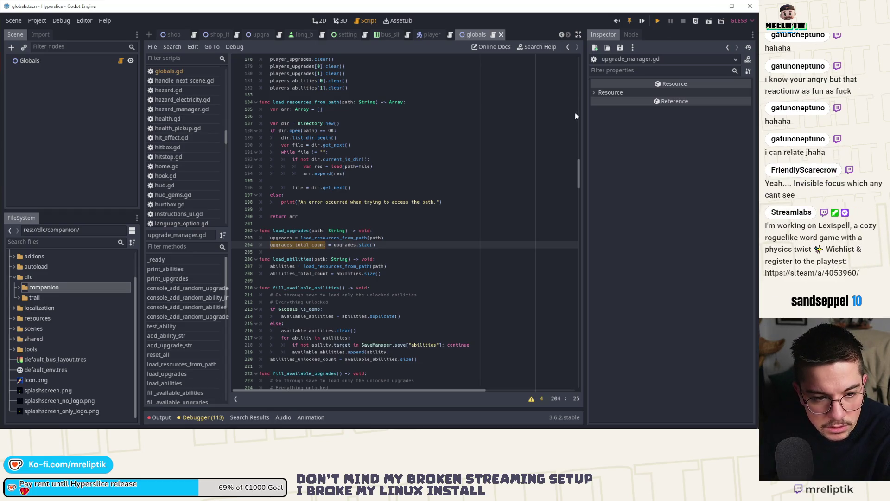
pyautogui.press('F5')
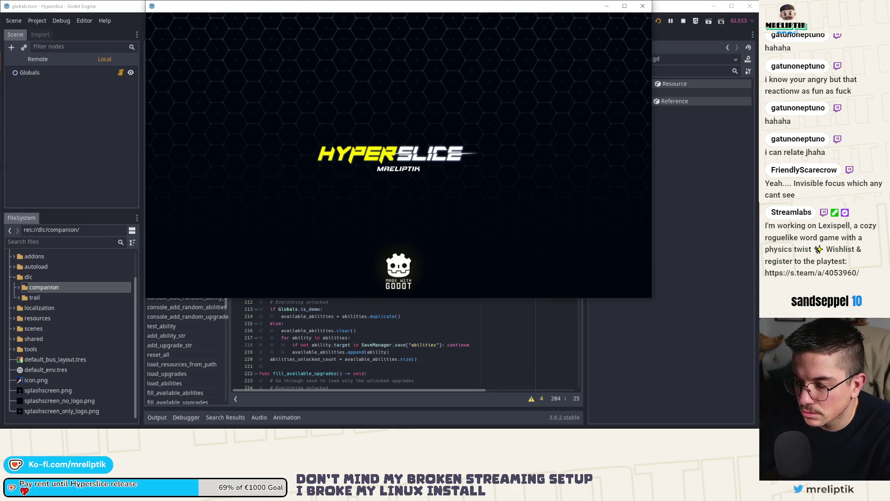
pyautogui.hotkey('alt', 'Tab')
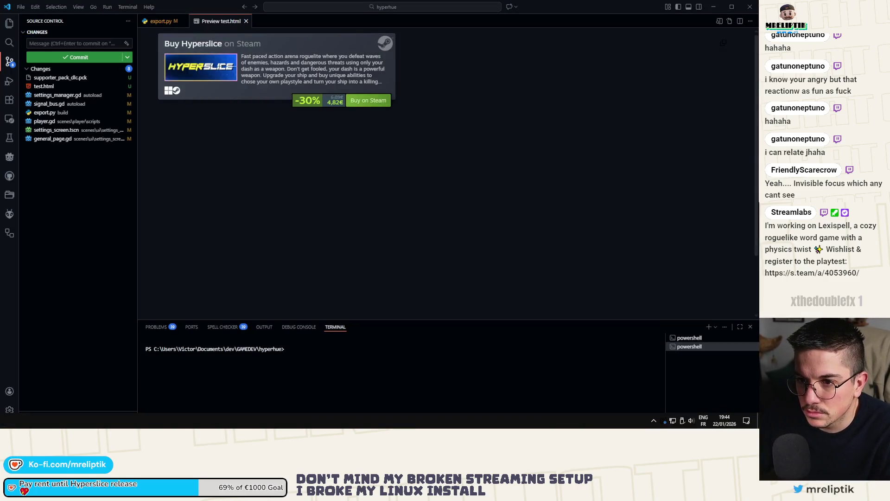
# Open the settings_manager.gd diff and check the show_dlc variable and grab_settings change.
pyautogui.click(58, 96)
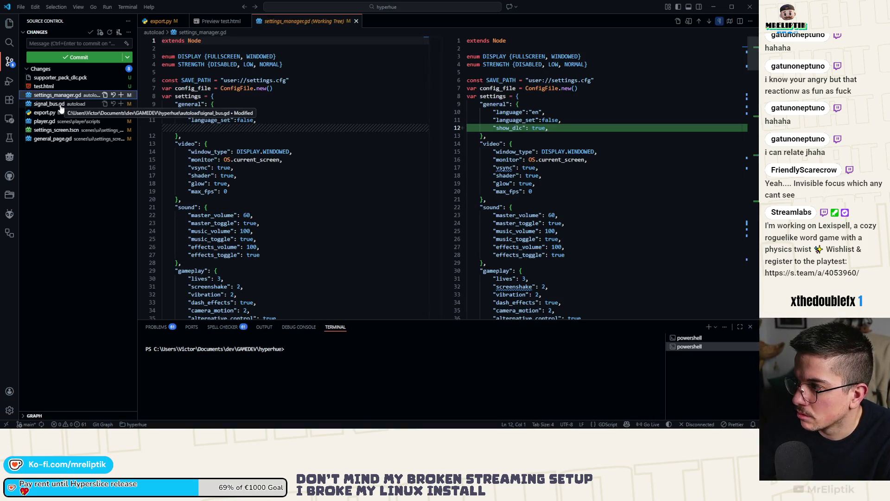
pyautogui.click(754, 115)
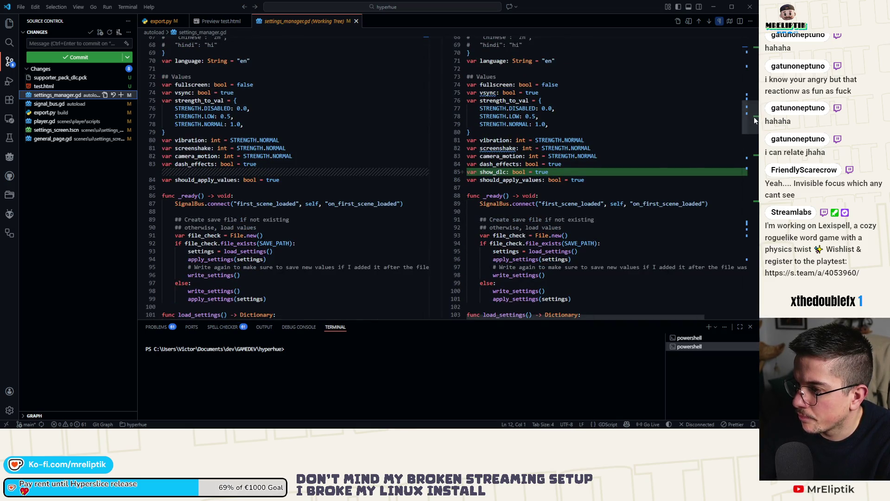
pyautogui.click(757, 158)
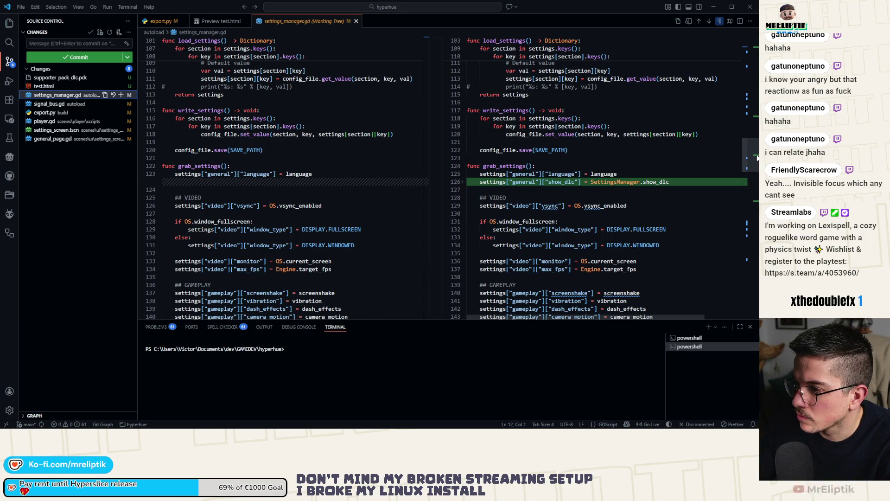
pyautogui.click(759, 107)
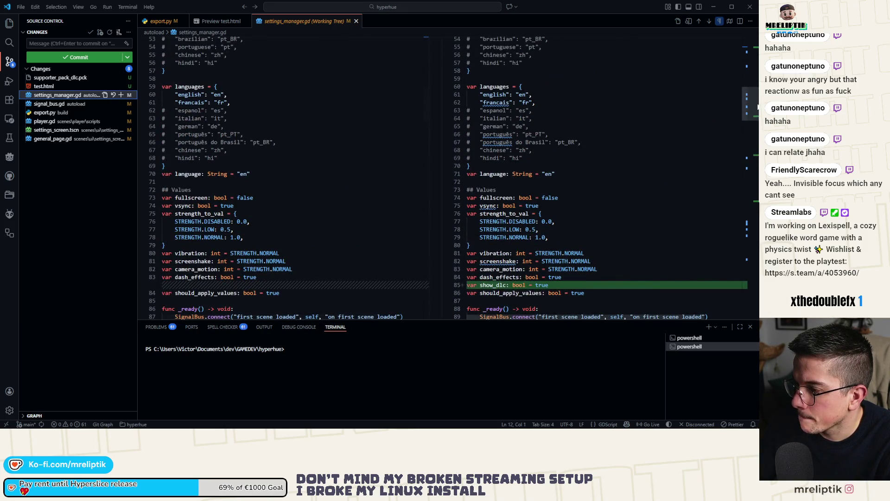
pyautogui.click(758, 81)
# Revisit the grab_settings show_dlc change, then open the settings_screen.tscn diff.
pyautogui.scroll(5, 758, 81)
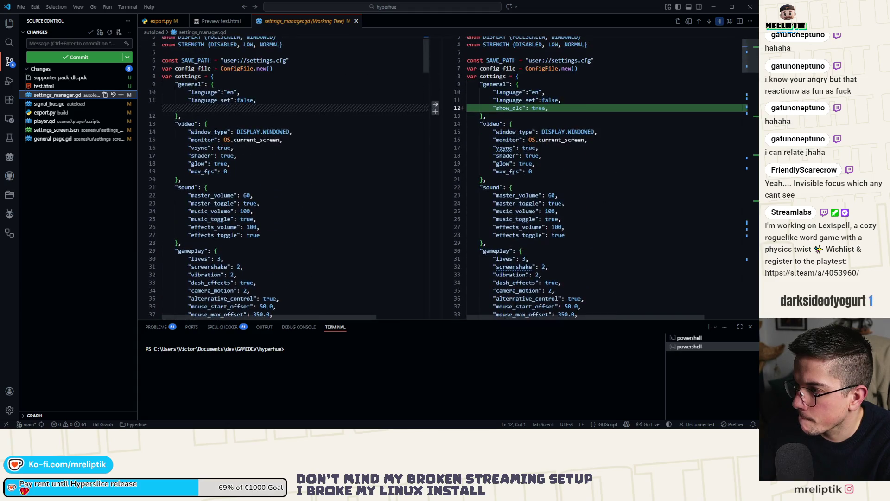
pyautogui.click(751, 158)
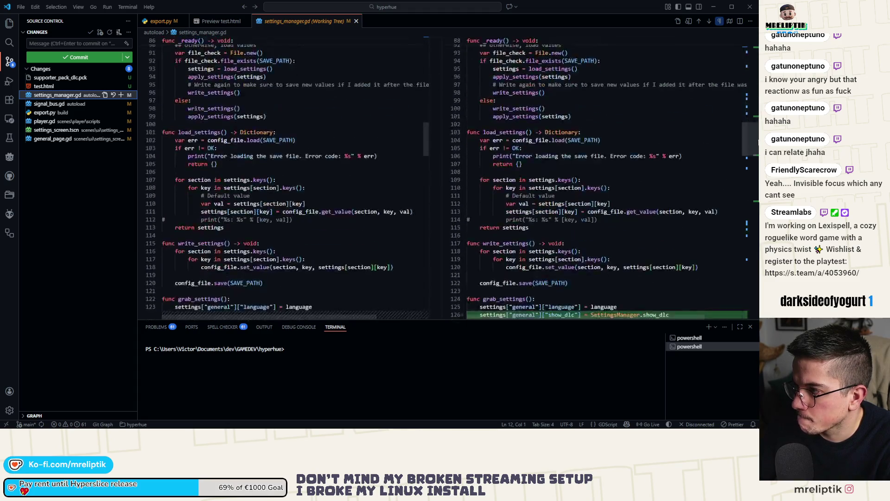
pyautogui.moveTo(750, 154); pyautogui.dragTo(752, 201)
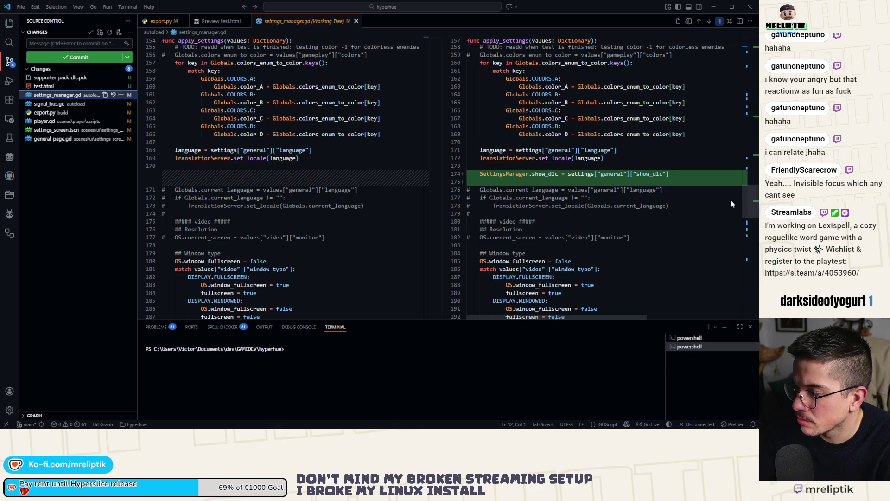
pyautogui.click(53, 139)
pyautogui.click(59, 131)
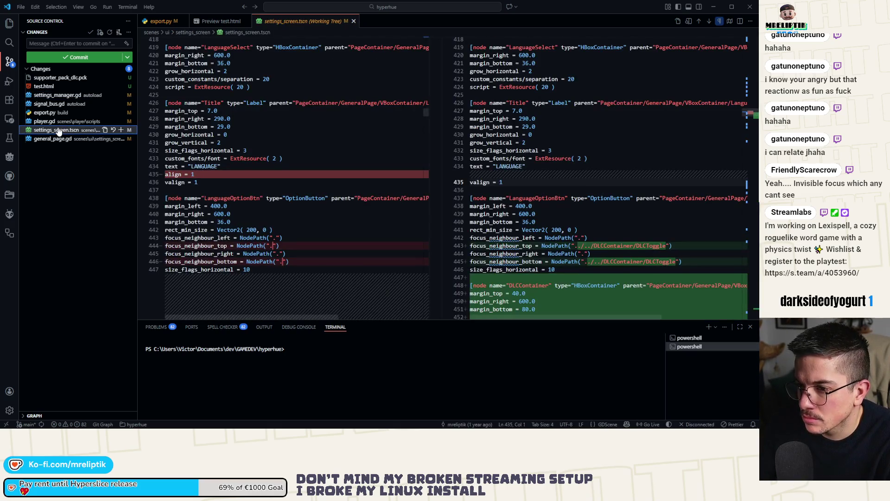
# Open the player.gd diff and scroll through its show_dlc_changed connection and later hunks.
pyautogui.click(56, 122)
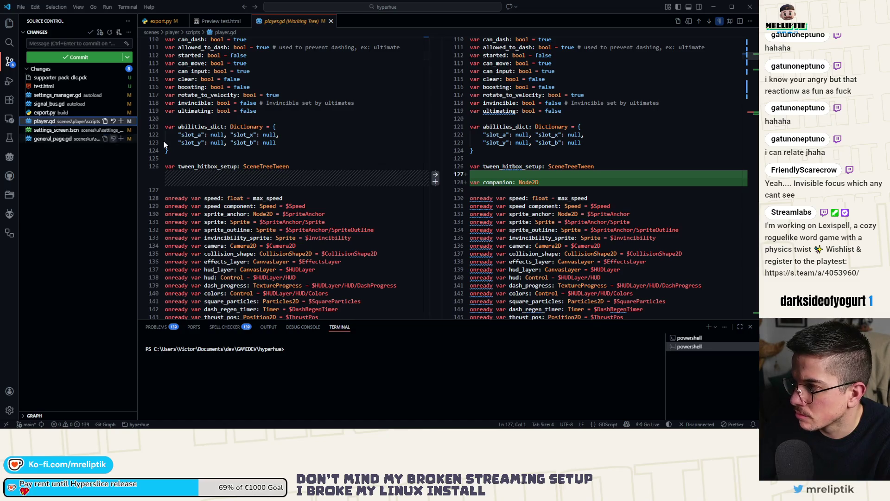
pyautogui.click(756, 74)
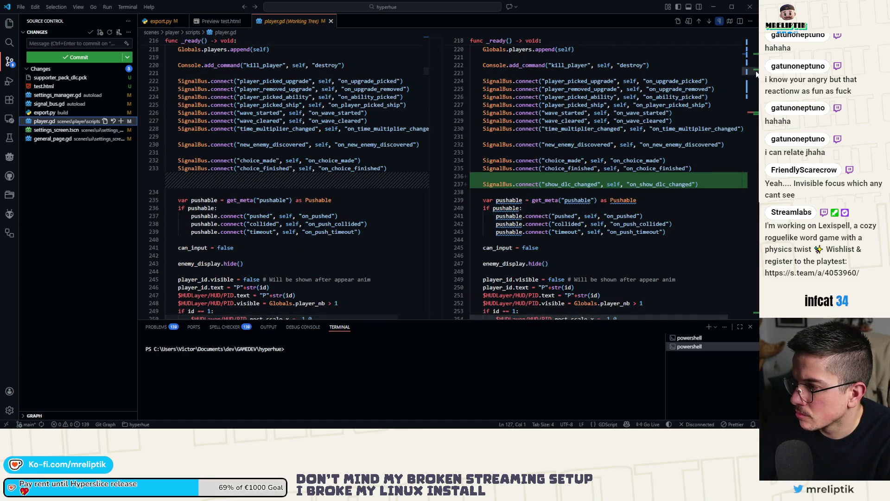
pyautogui.moveTo(756, 74); pyautogui.dragTo(757, 118)
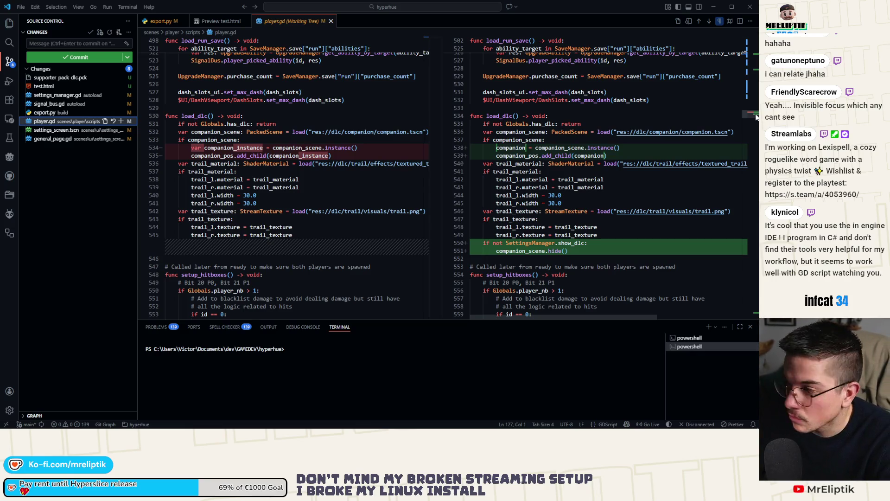
pyautogui.moveTo(756, 117); pyautogui.dragTo(757, 315)
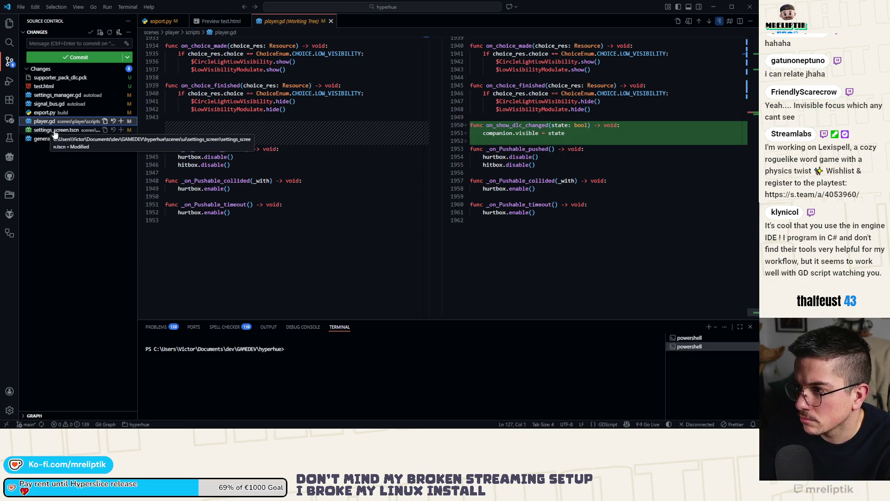
# Return to player.gd's load_dlc change, then open the signal_bus.gd diff.
pyautogui.click(755, 116)
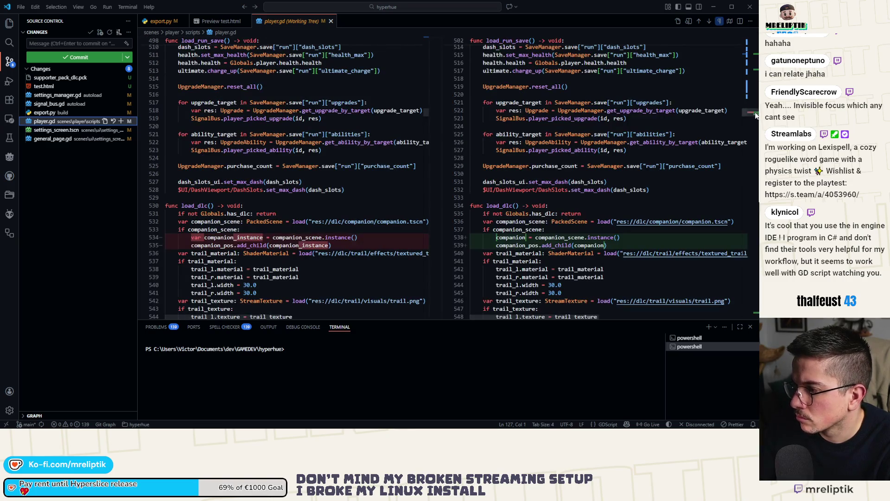
pyautogui.moveTo(756, 116); pyautogui.dragTo(756, 73)
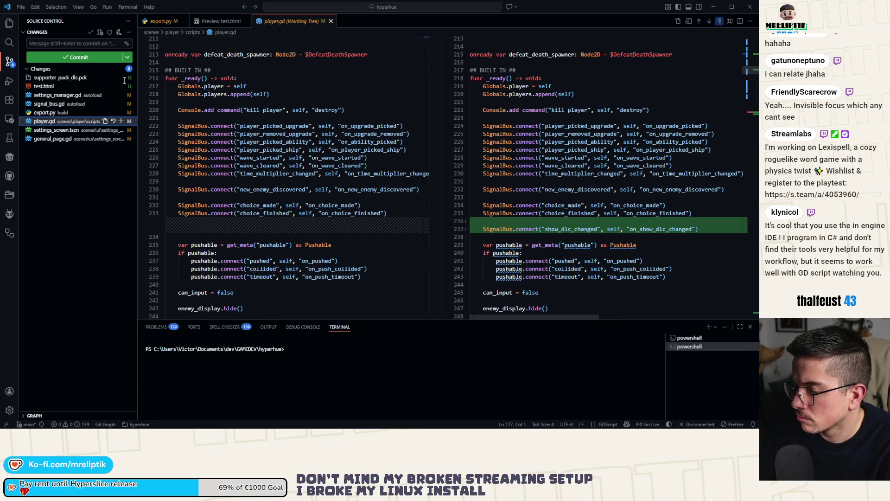
pyautogui.click(63, 104)
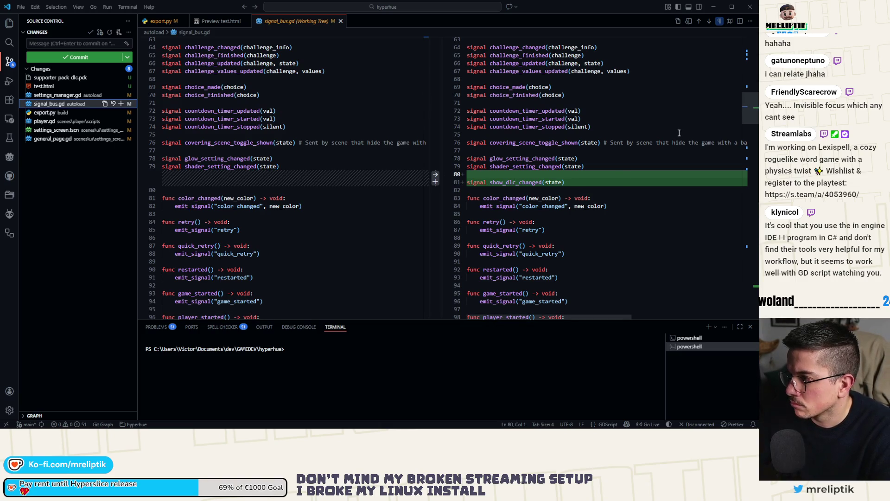
# Check the added show_dlc_changed function, reopen the settings_manager.gd diff, and return to Godot.
pyautogui.click(757, 286)
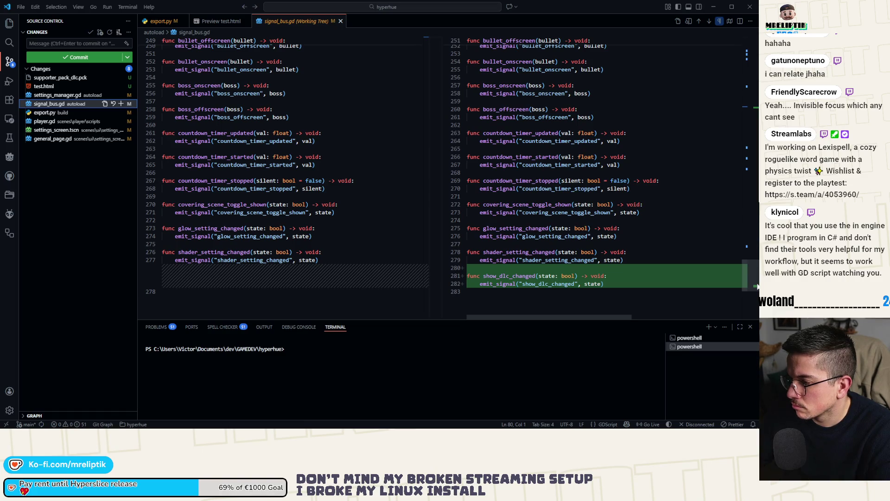
pyautogui.click(57, 95)
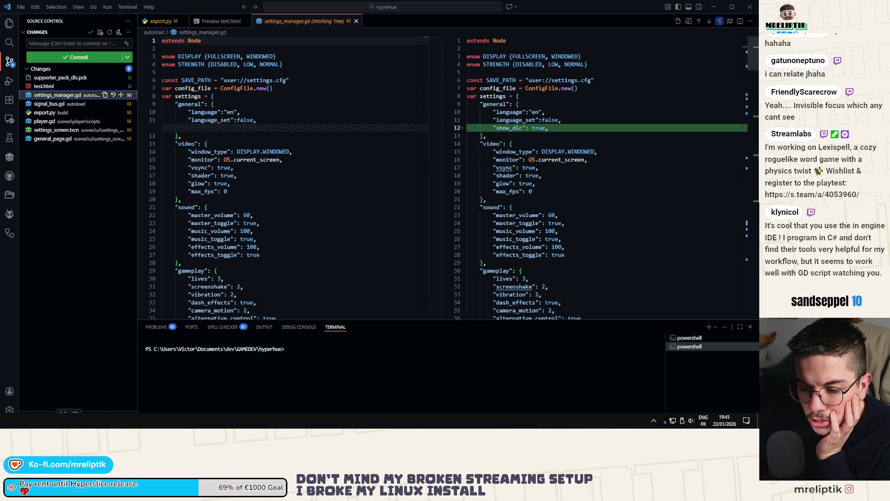
pyautogui.click(344, 420)
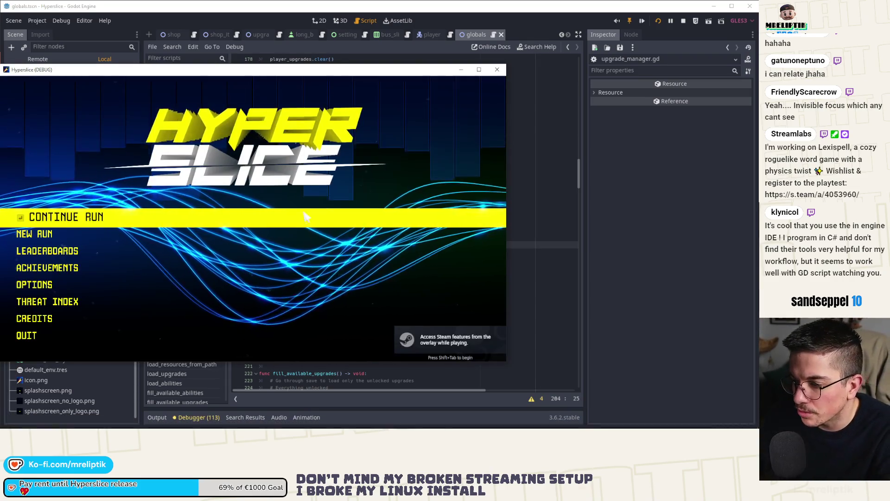
# Start a New Run, confirm the overwrite, and select upgrades_total_count at the crash.
pyautogui.press('Down')
pyautogui.press('Return')
pyautogui.press('Right')
pyautogui.press('Right')
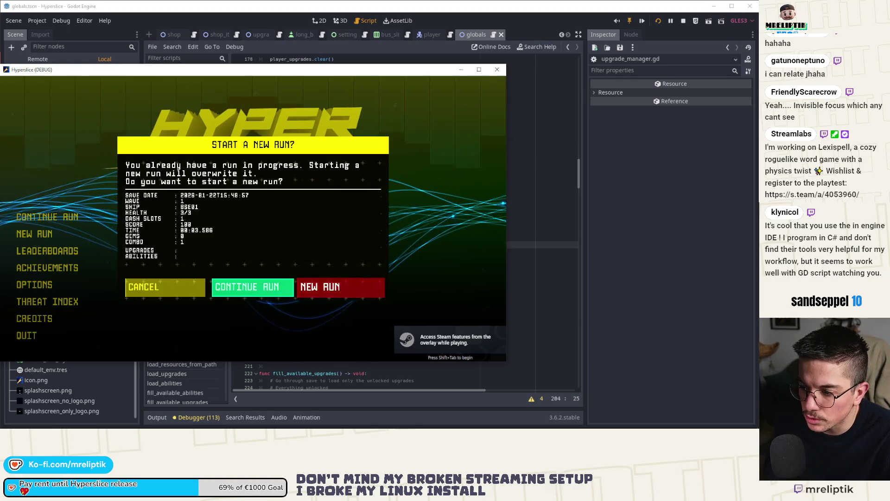
pyautogui.press('Return')
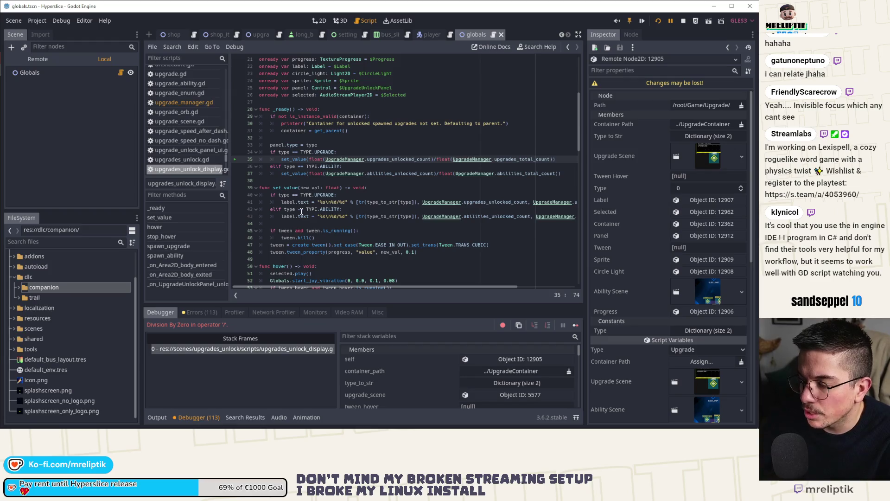
pyautogui.doubleClick(518, 162)
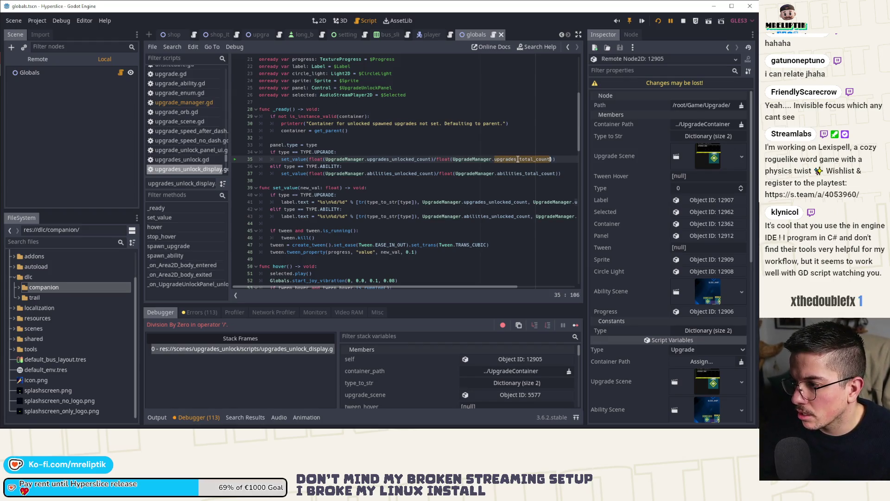
# Open upgrade_manager.gd and locate the load_abilities call on line 91 in _ready.
pyautogui.keyDown('ctrl'); pyautogui.click(469, 159); pyautogui.keyUp('ctrl')
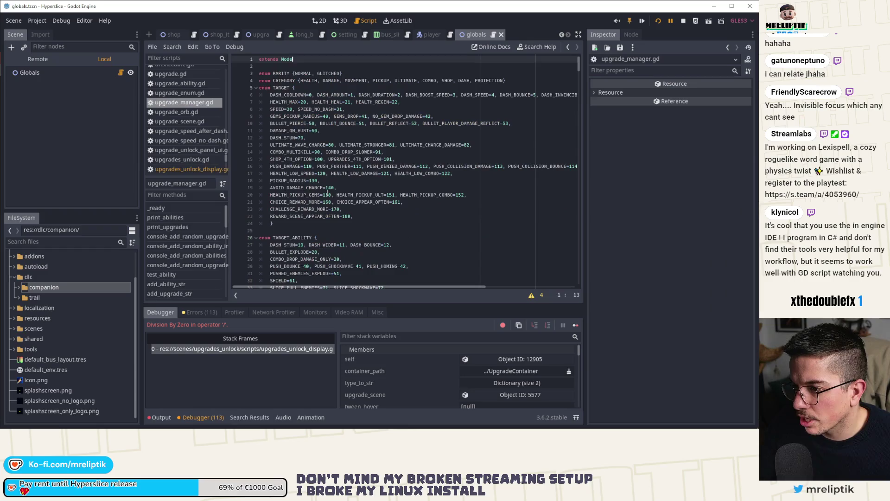
pyautogui.scroll(-20, 341, 201)
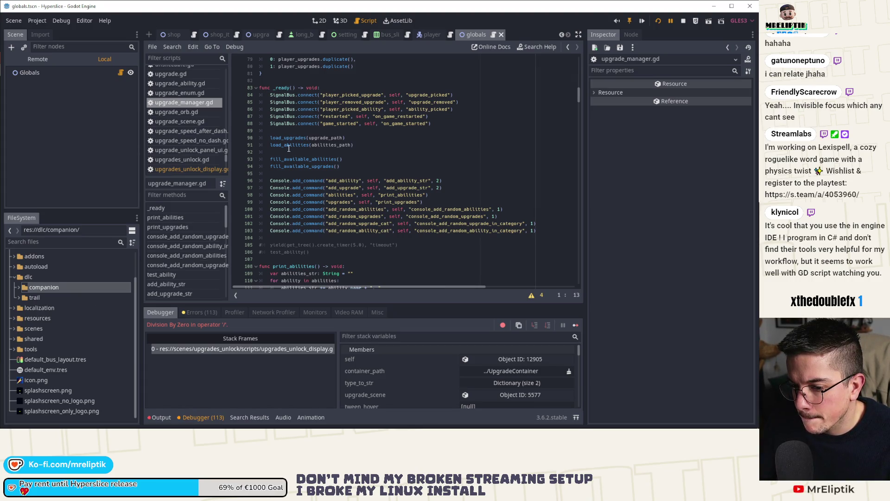
pyautogui.scroll(3, 79, 377)
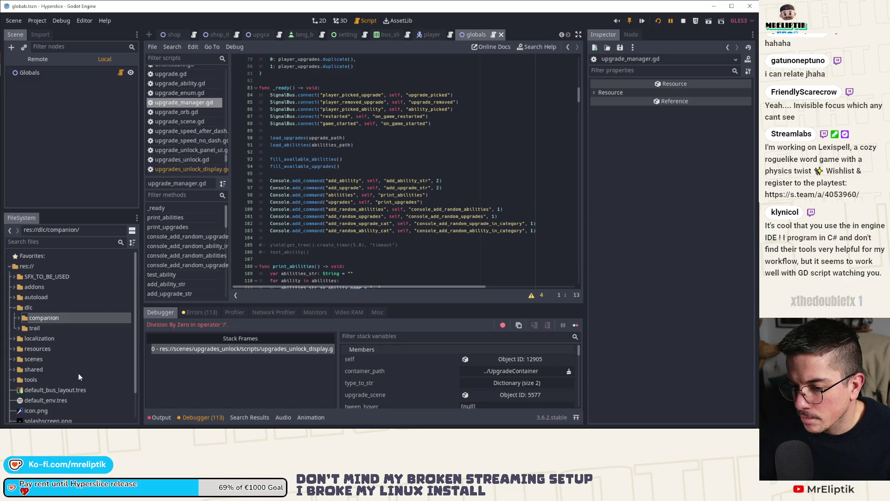
pyautogui.scroll(-3, 79, 376)
pyautogui.scroll(3, 79, 377)
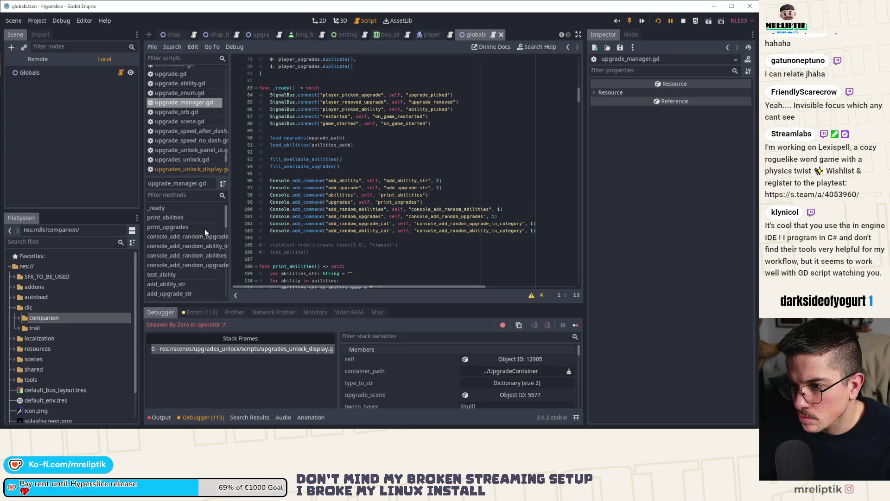
pyautogui.doubleClick(291, 144)
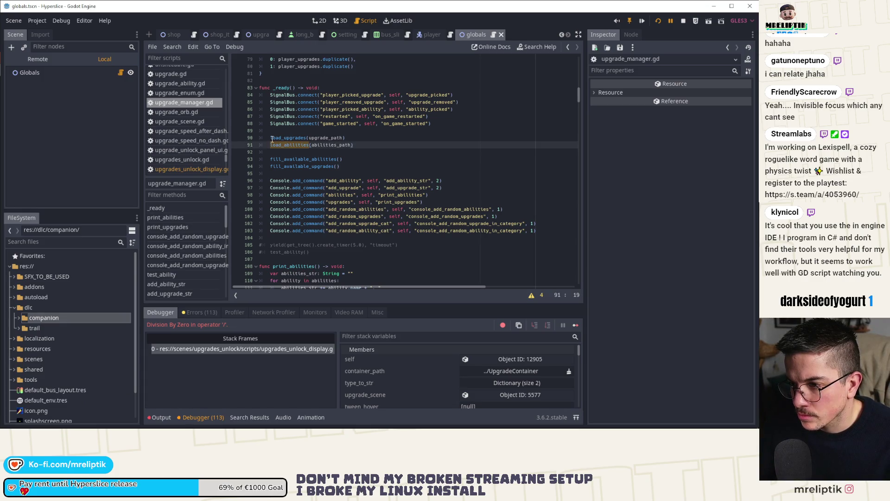
# Set breakpoints on lines 90 and 91, then stop the running game.
pyautogui.click(235, 138)
pyautogui.click(238, 149)
pyautogui.click(237, 146)
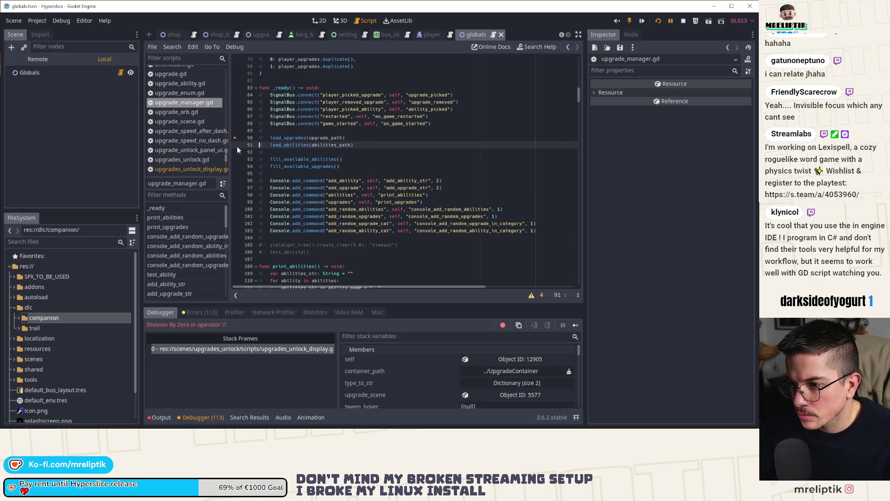
pyautogui.click(683, 21)
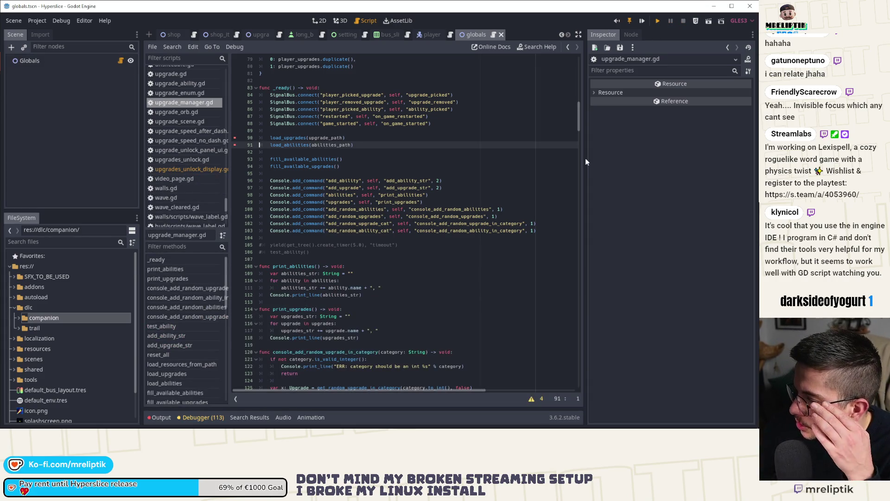
# Rerun the game and step into load_upgrades and load_resources_from_path to the error print.
pyautogui.press('F5')
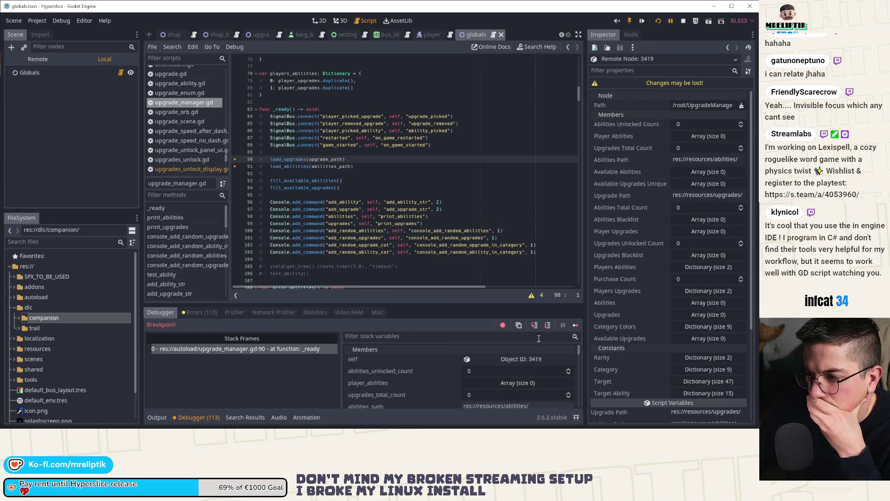
pyautogui.click(535, 324)
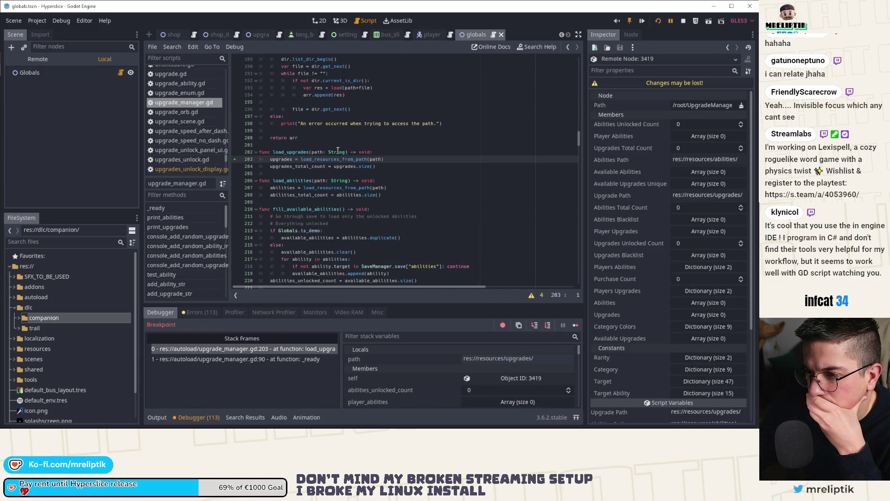
pyautogui.moveTo(318, 151)
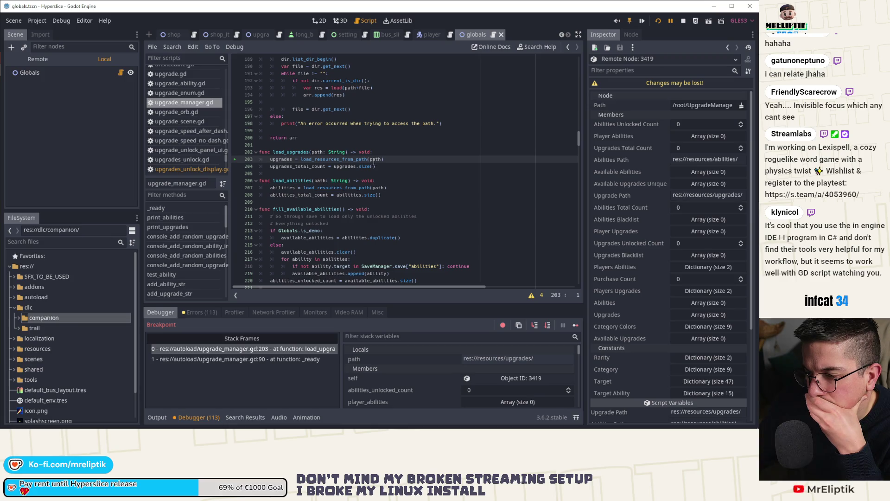
pyautogui.click(535, 327)
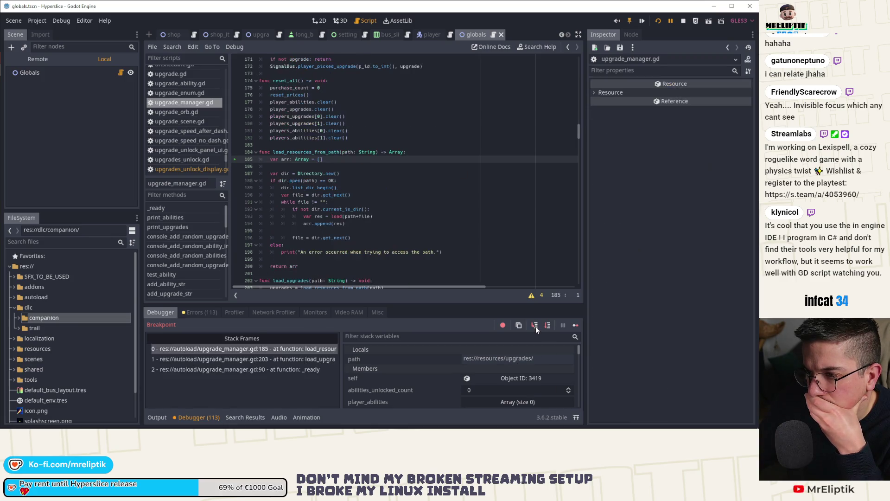
pyautogui.click(536, 326)
pyautogui.click(536, 326)
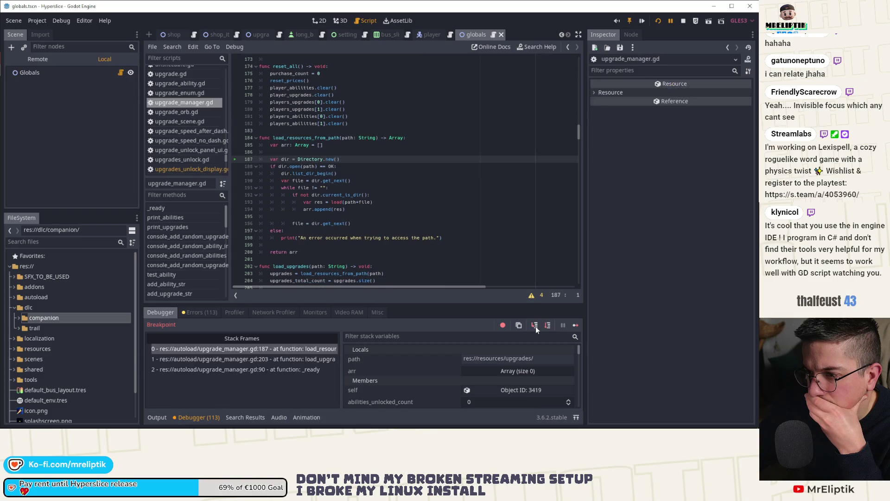
pyautogui.click(535, 327)
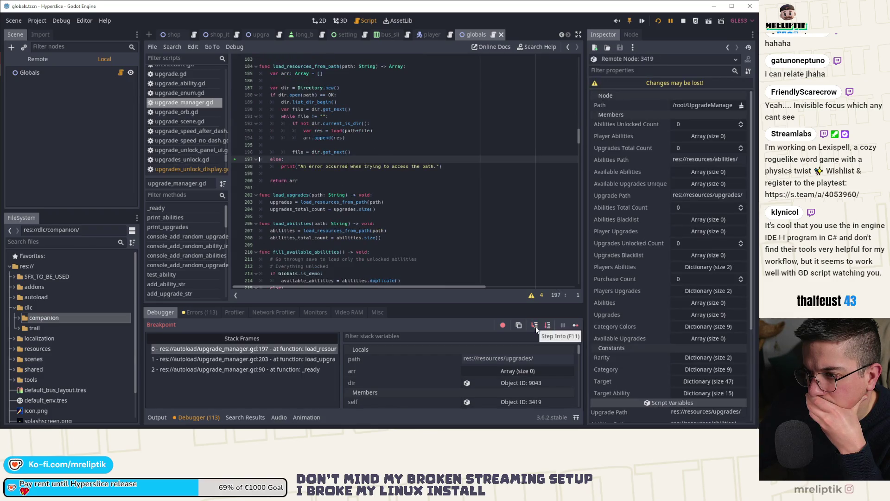
pyautogui.click(536, 327)
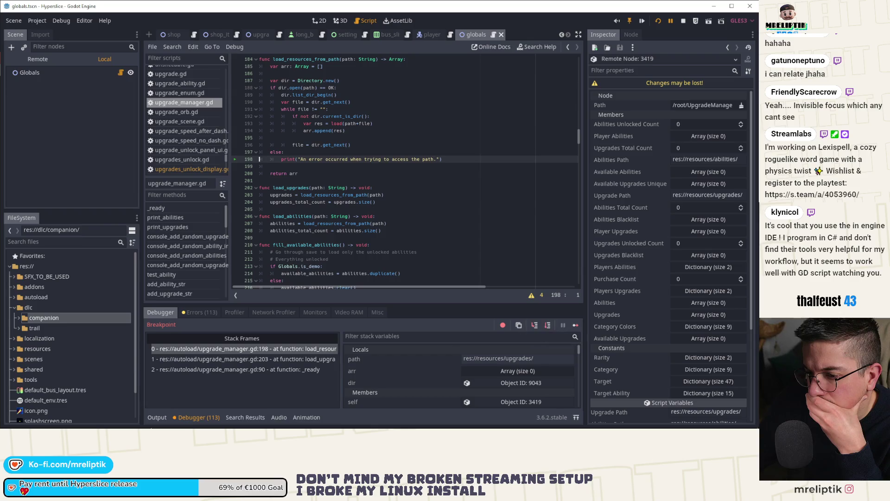
# Check the Output log, then step on to return arr with arr still empty.
pyautogui.click(156, 418)
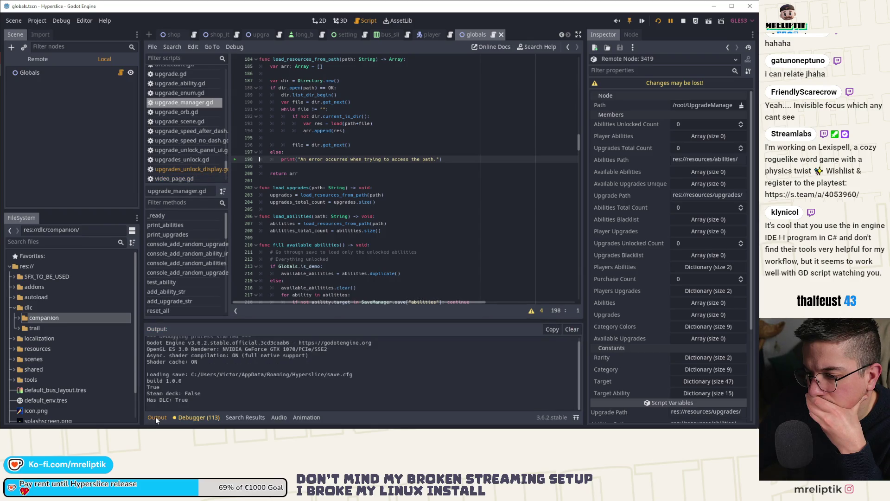
pyautogui.click(180, 416)
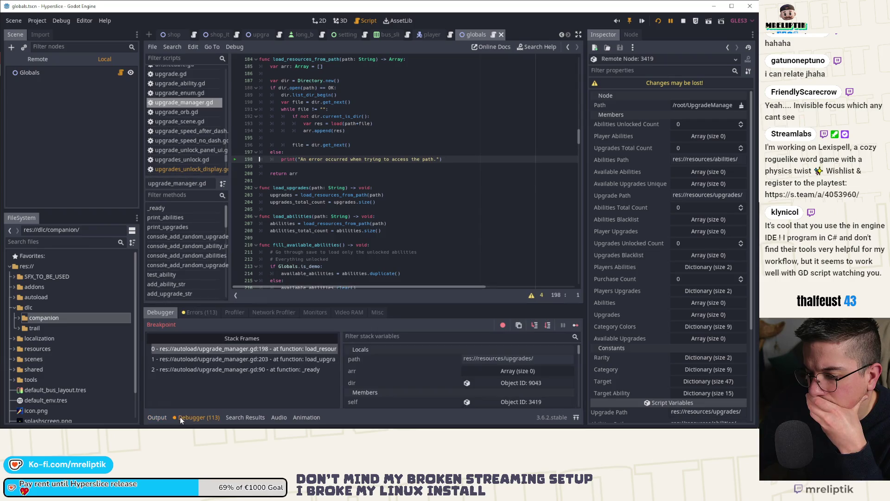
pyautogui.click(535, 326)
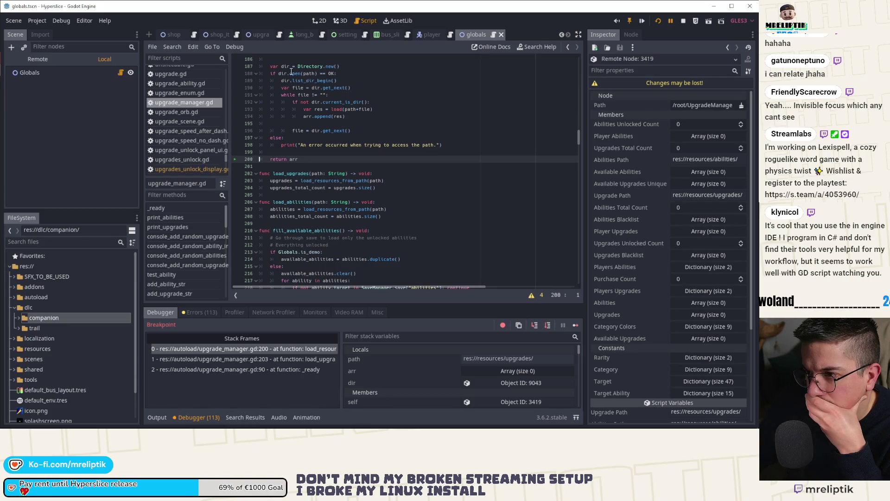
pyautogui.moveTo(311, 74)
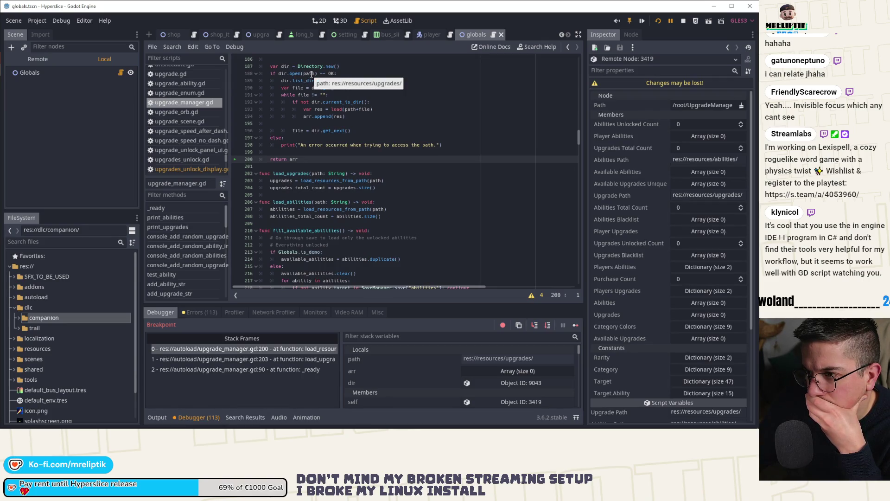